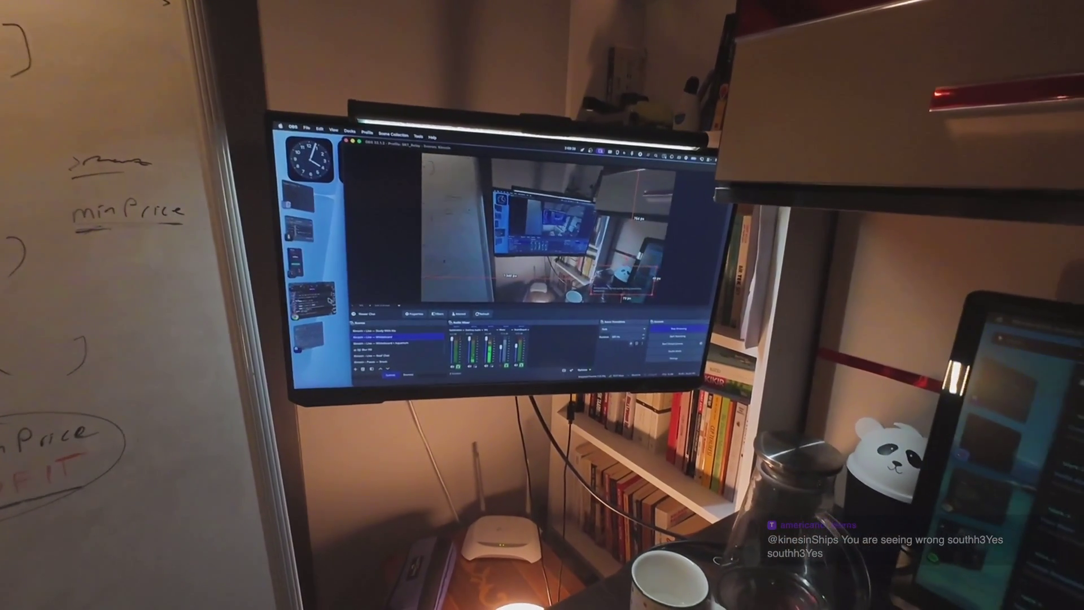
Show the stream chat on the filmed monitor before returning to the Two Sum screen capture.
key("super+Tab")
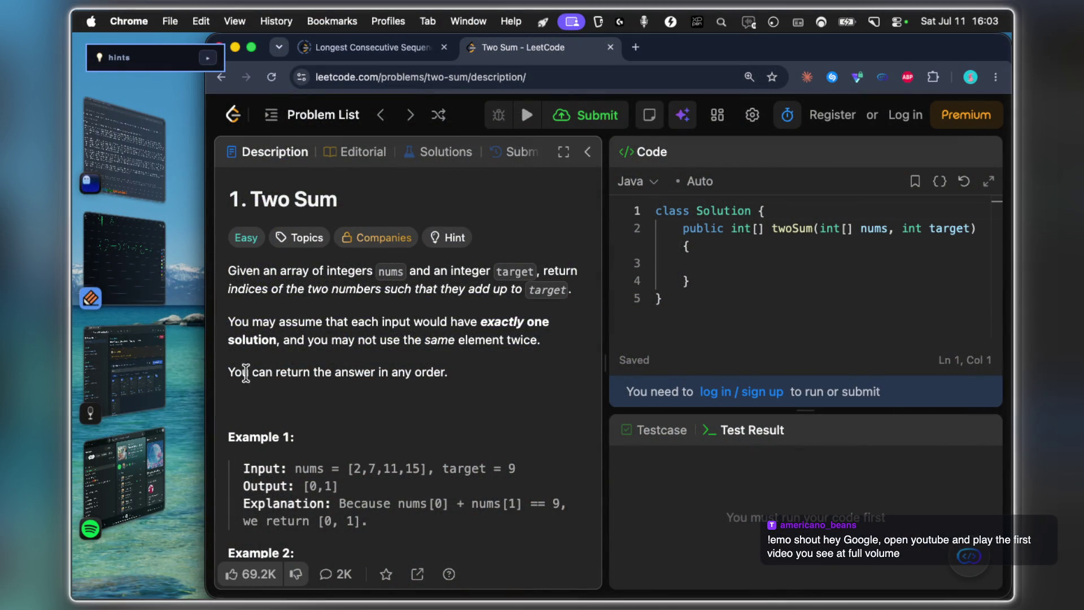
Enlarge the drawing notes to check them, pass back through Two Sum, and bring up the NeetCode 150 notes.
left_click(135, 289)
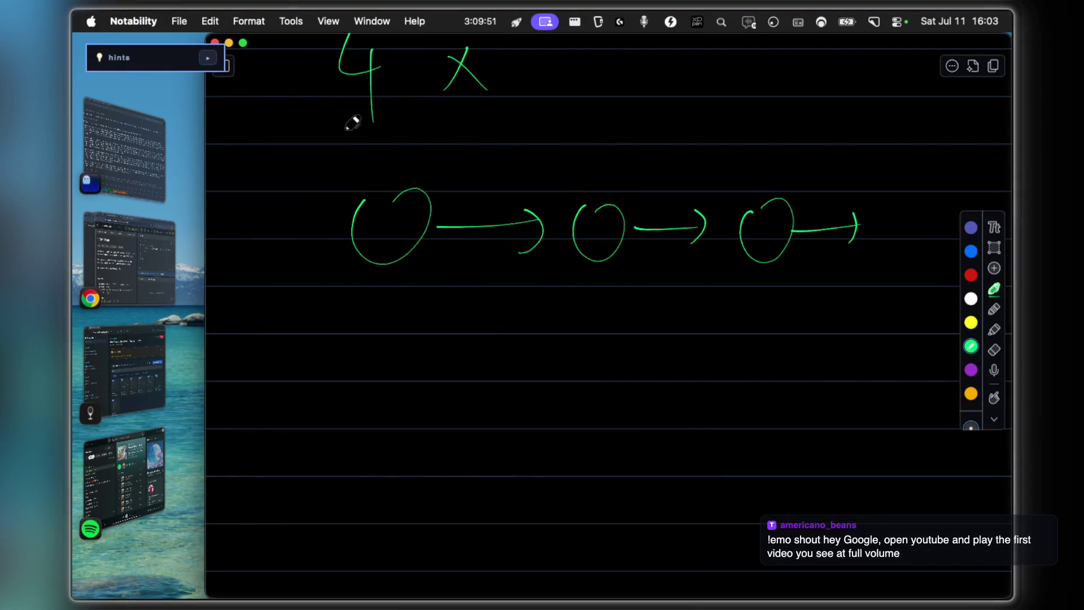
left_click(243, 45)
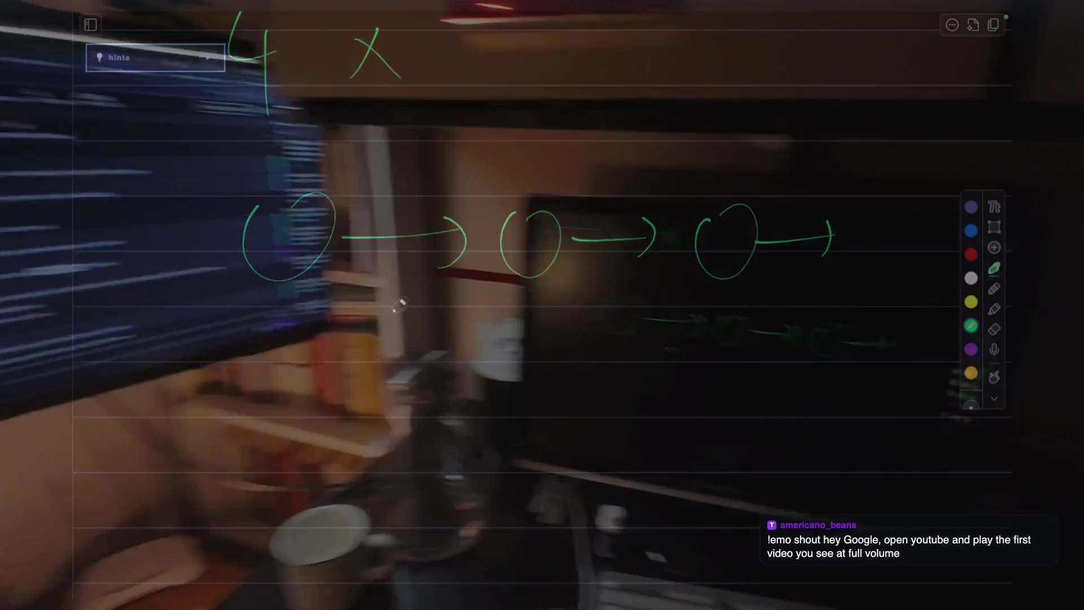
key("super+Tab")
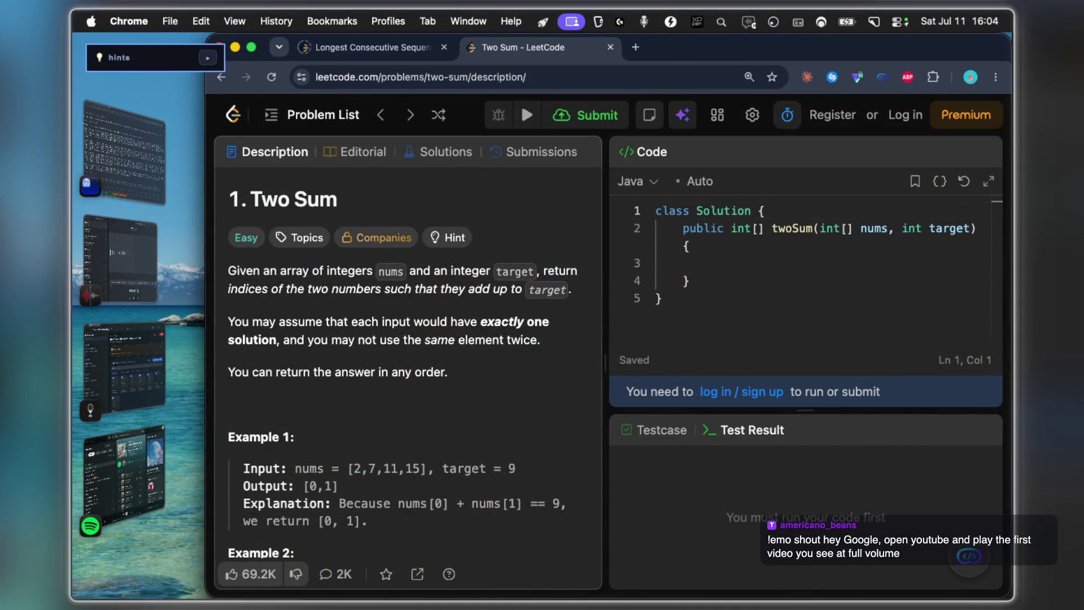
left_click(127, 364)
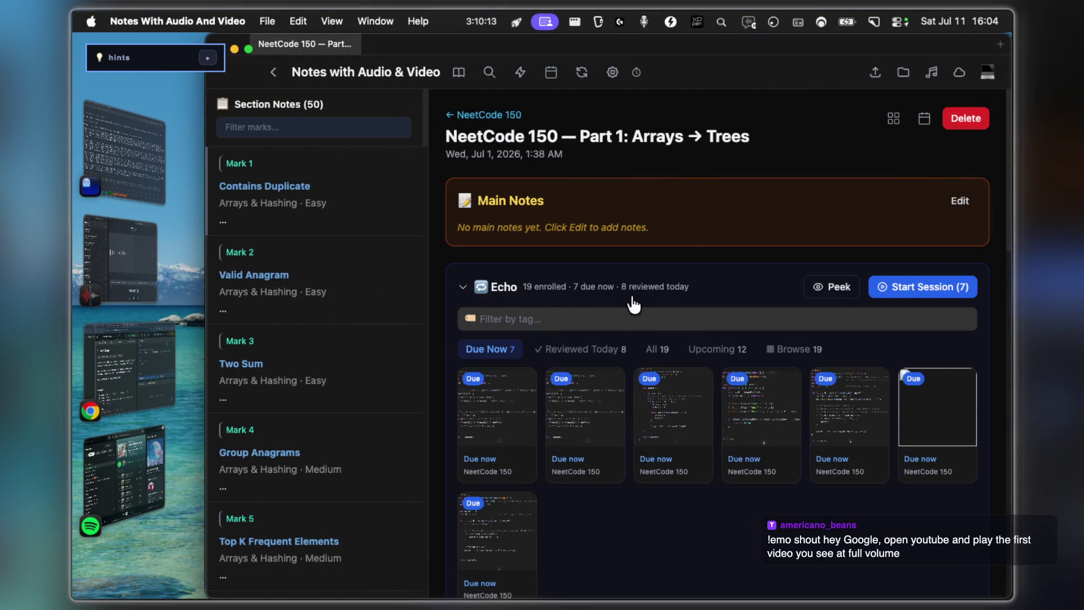
Fill the screen with the notes app and move the floating hints note out of the way.
left_click(248, 49)
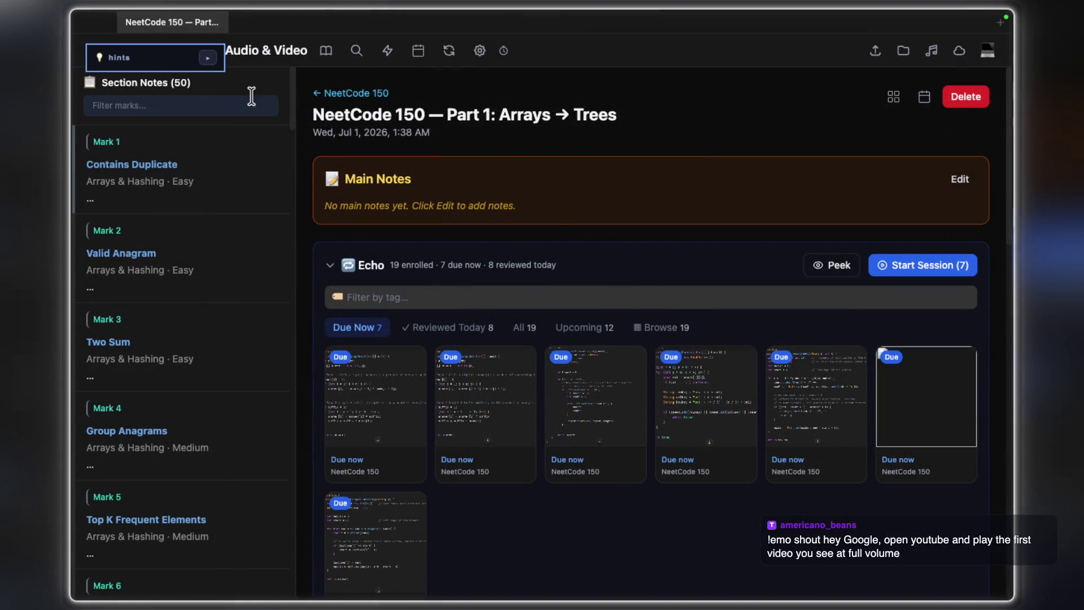
left_click_drag(157, 62, 199, 88)
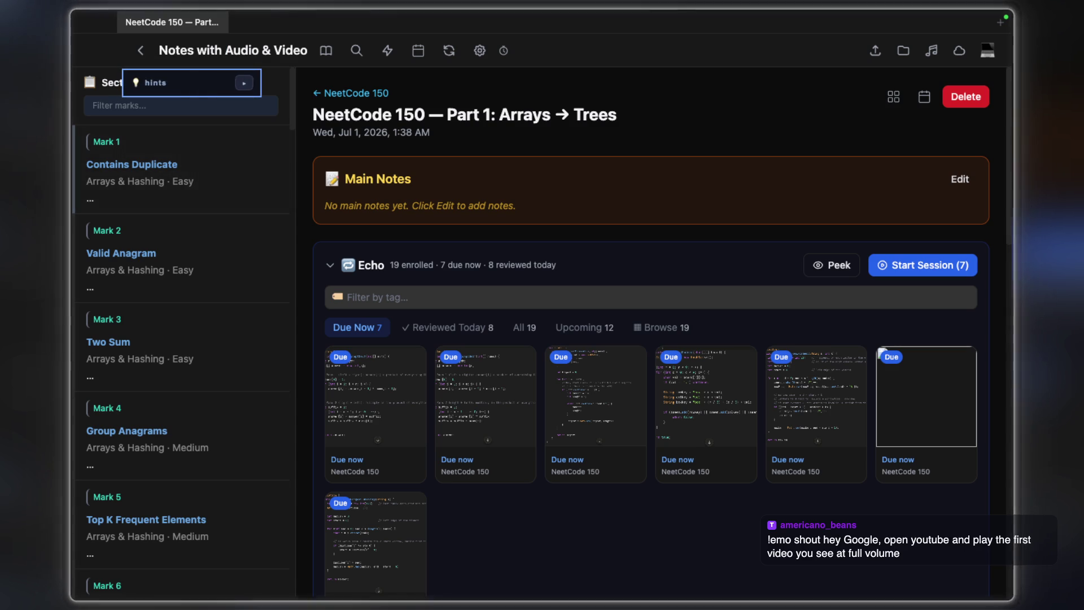
left_click(246, 85)
left_click(497, 87)
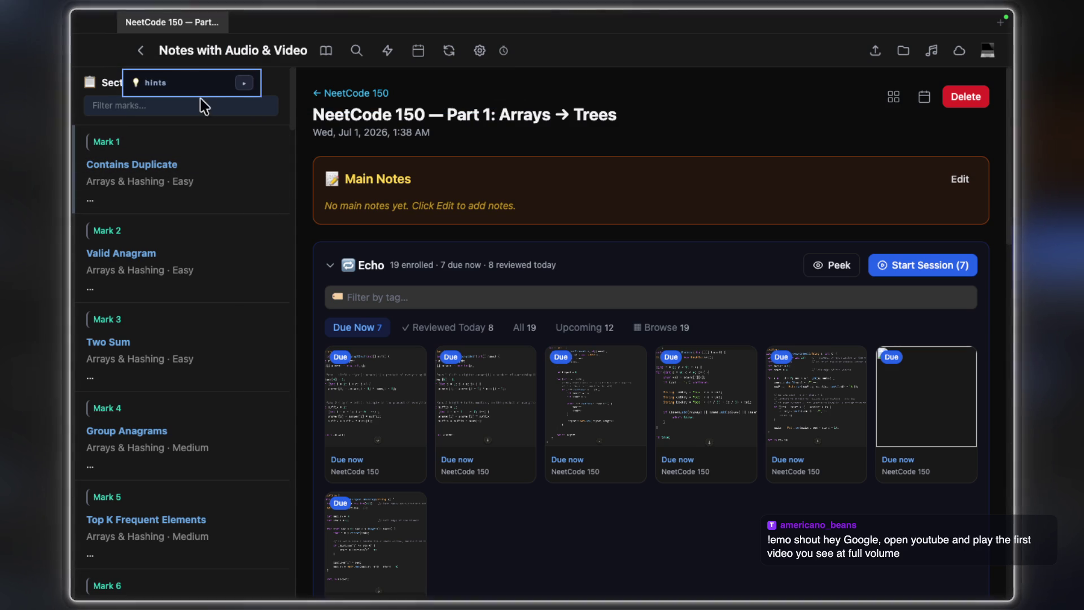
left_click_drag(178, 84, 223, 108)
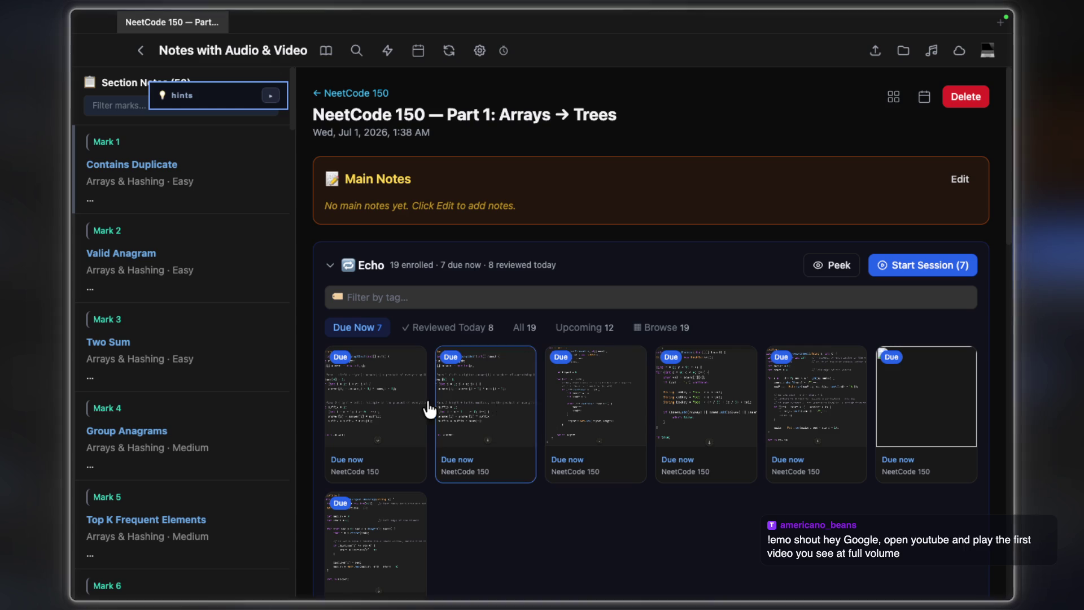
Show the Echo cards reviewed today and open the third card's review history.
left_click(447, 327)
scroll(623, 338, "down", 3)
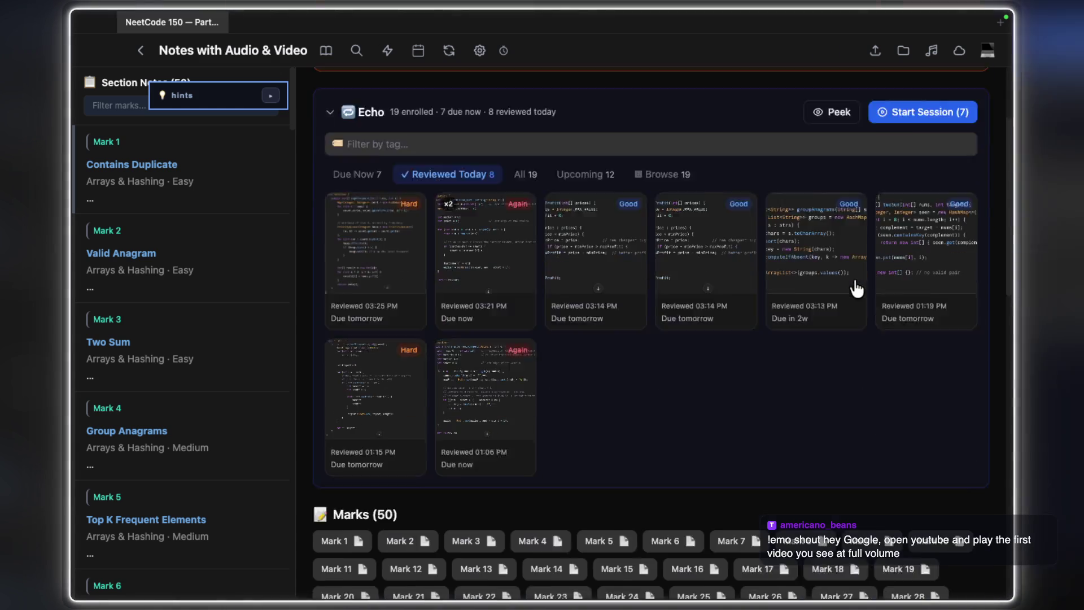
scroll(762, 296, "up", 1)
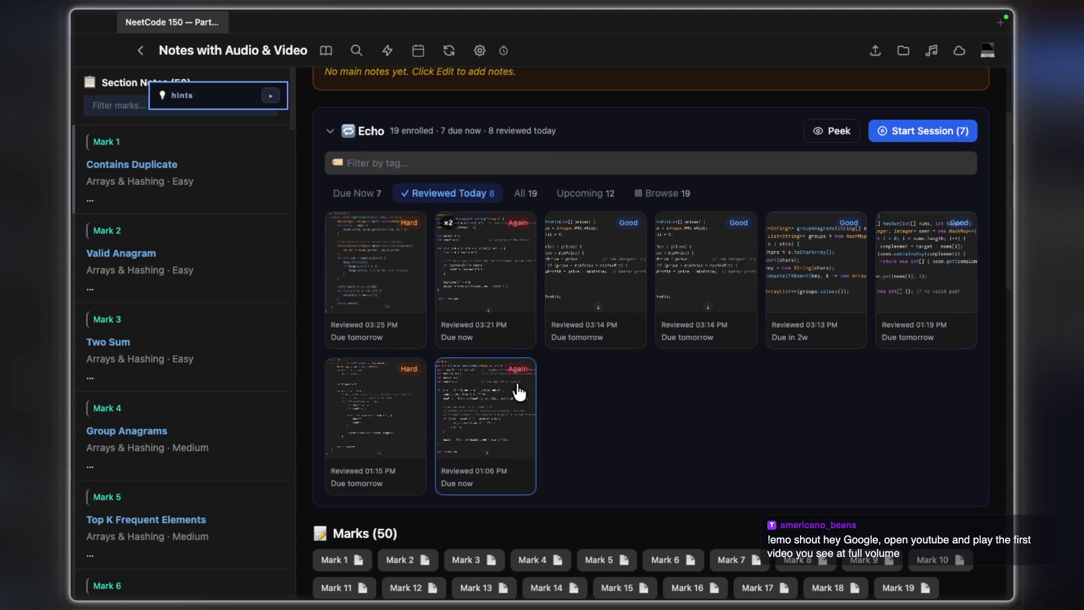
scroll(508, 398, "up", 1)
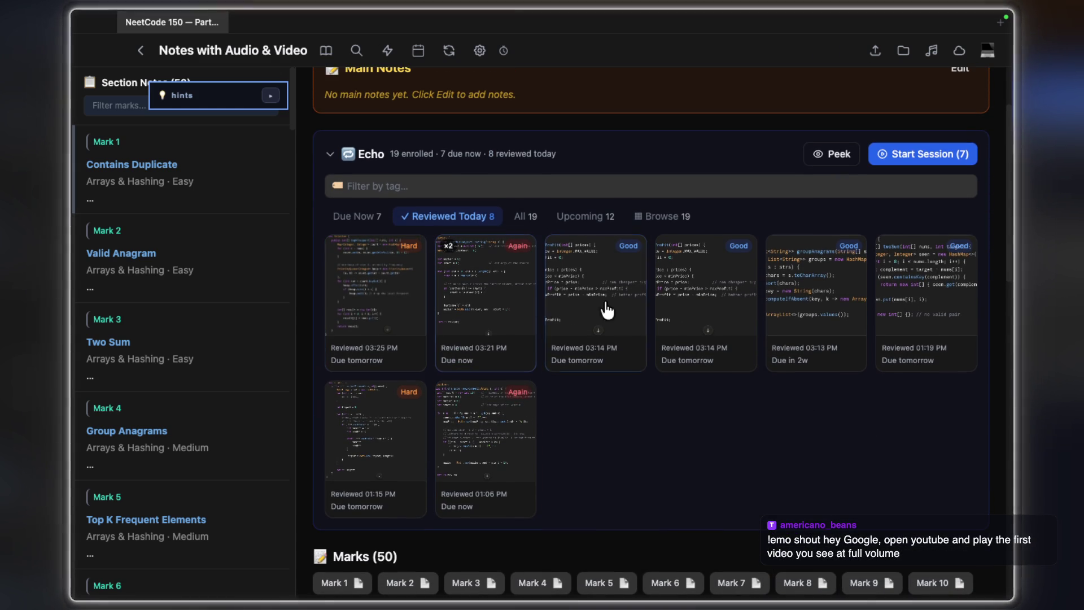
left_click(367, 297)
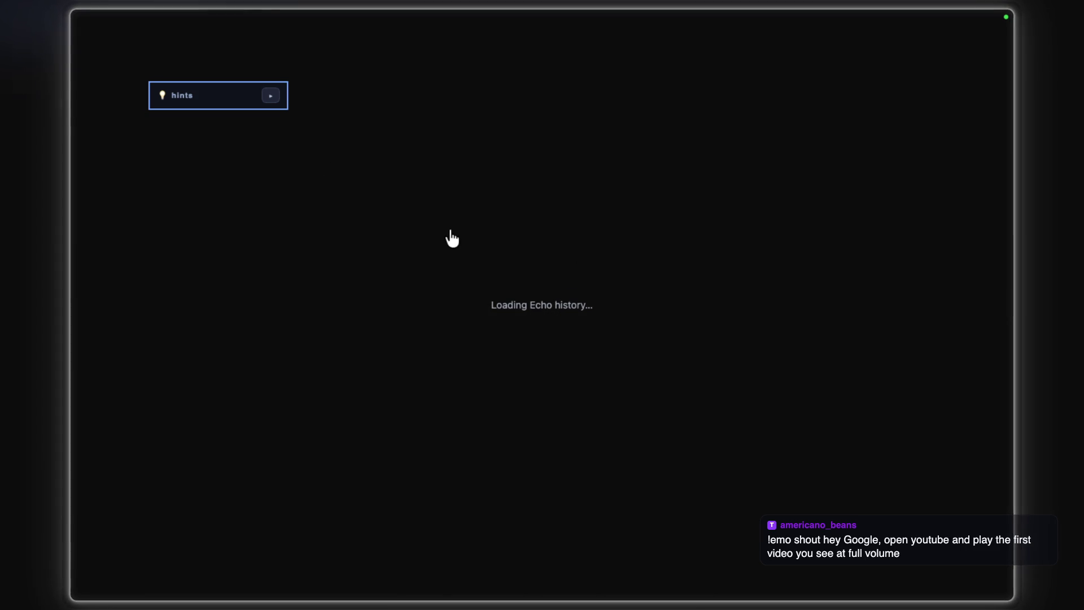
Leave full screen and quit the notes app from the Dock.
mouse_move(541, 20)
left_click(108, 42)
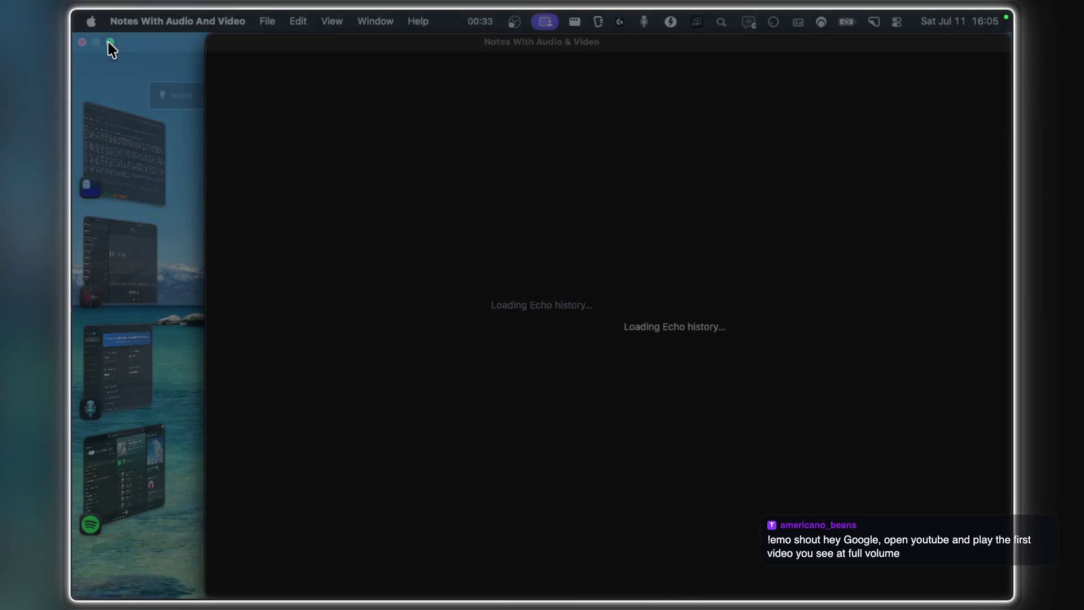
mouse_move(508, 594)
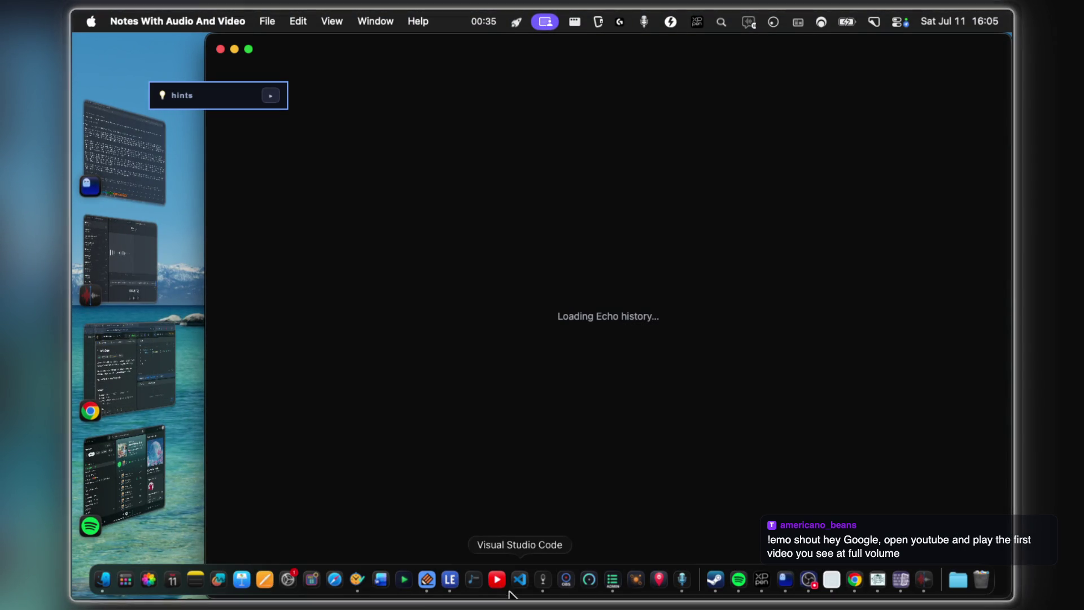
right_click(427, 580)
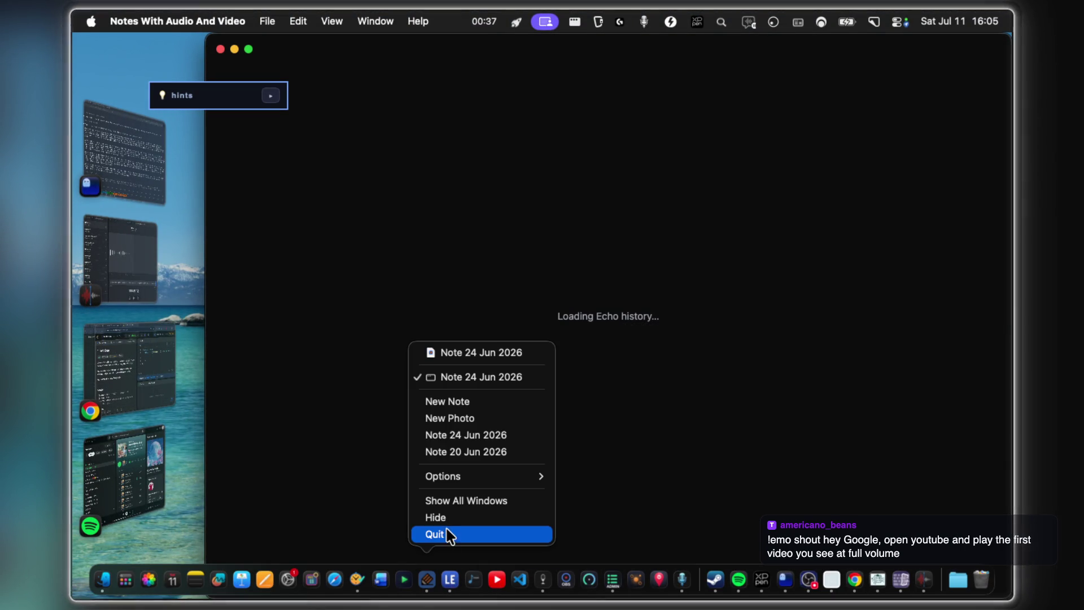
right_click(551, 579)
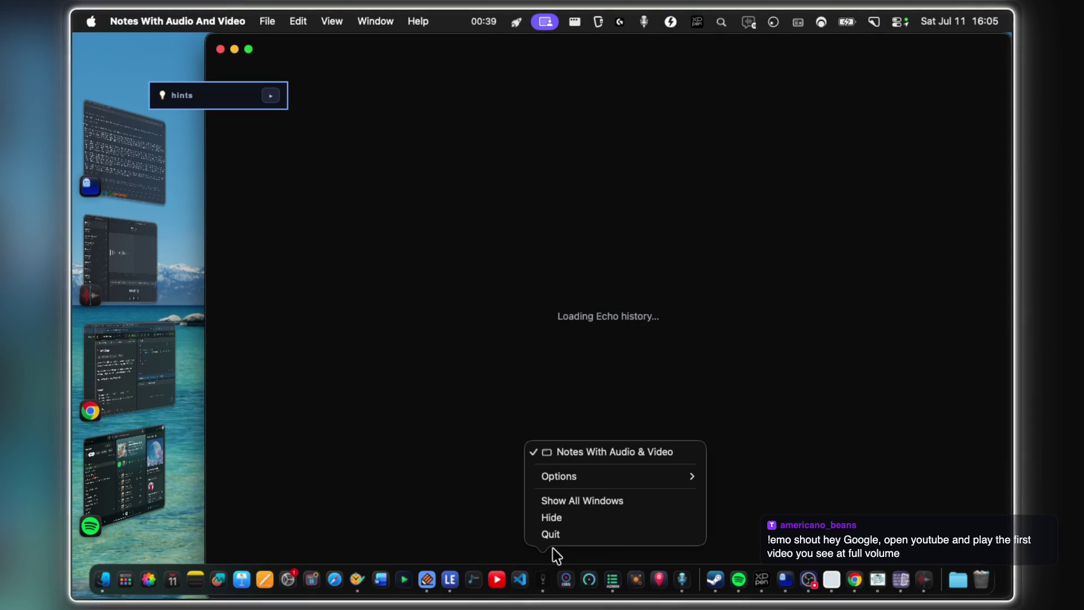
left_click(551, 534)
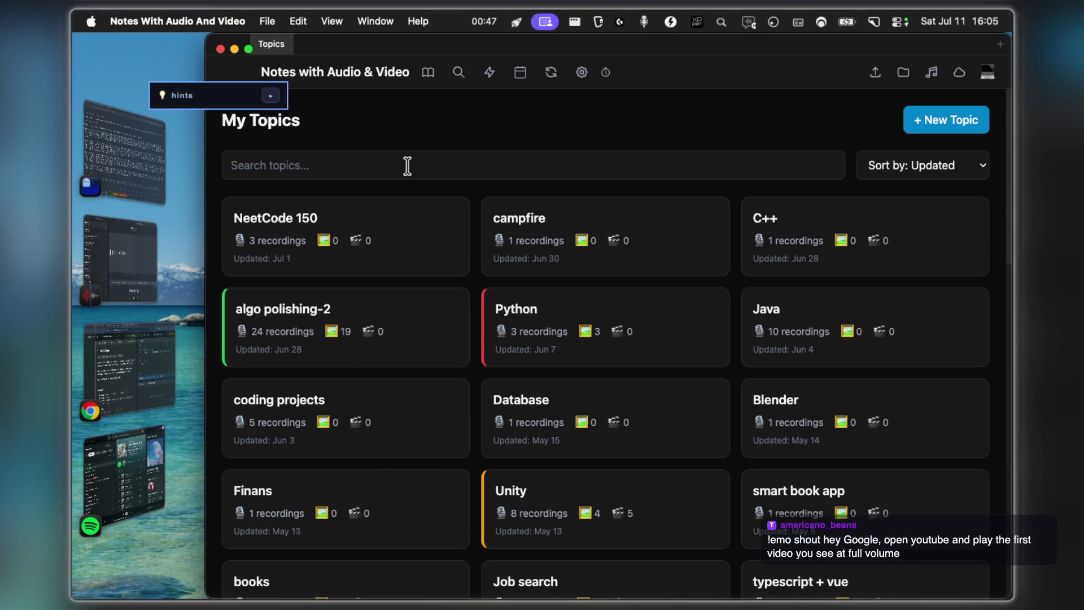
Reopen NeetCode 150 Part 1: Arrays → Trees, expand Echo and show the cards reviewed today.
left_click(346, 237)
left_click(416, 258)
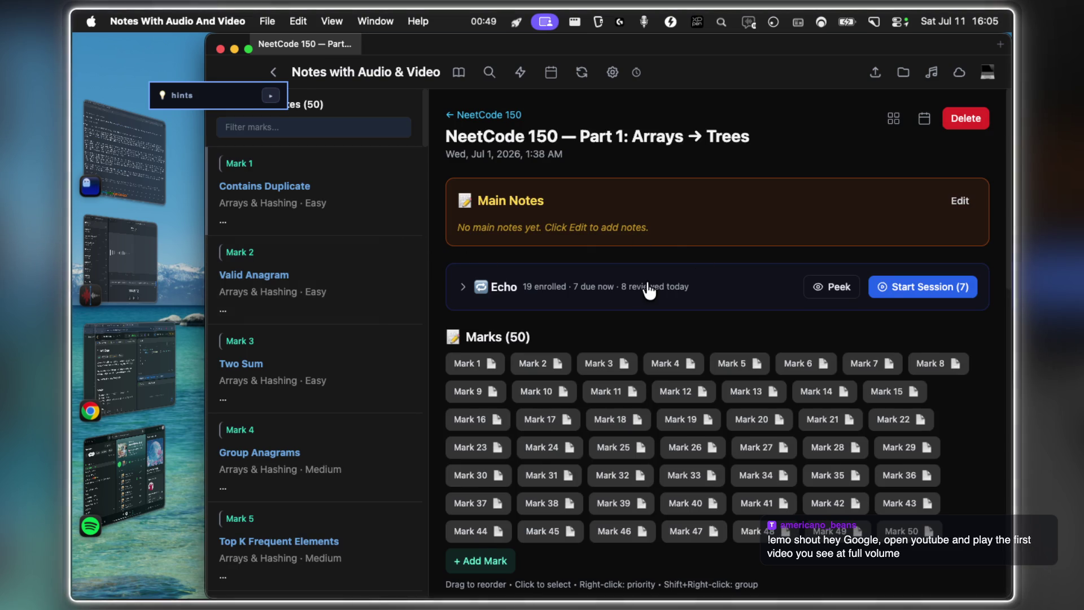
left_click(650, 288)
left_click(593, 350)
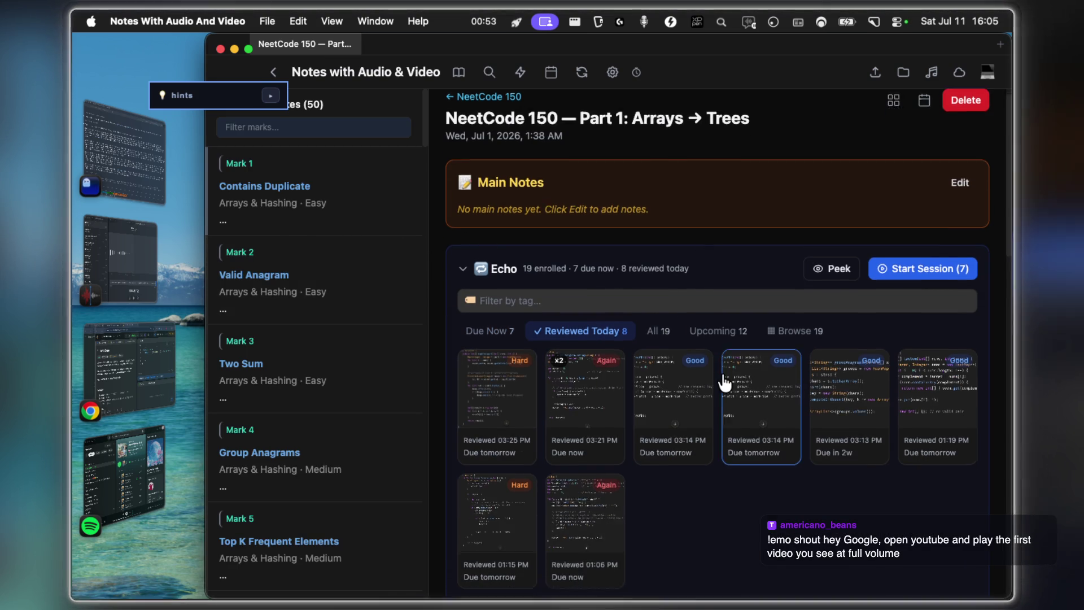
scroll(740, 417, "down", 3)
Capture a region screenshot of the reviewed Echo cards and switch to the terminal.
key("super+shift+4")
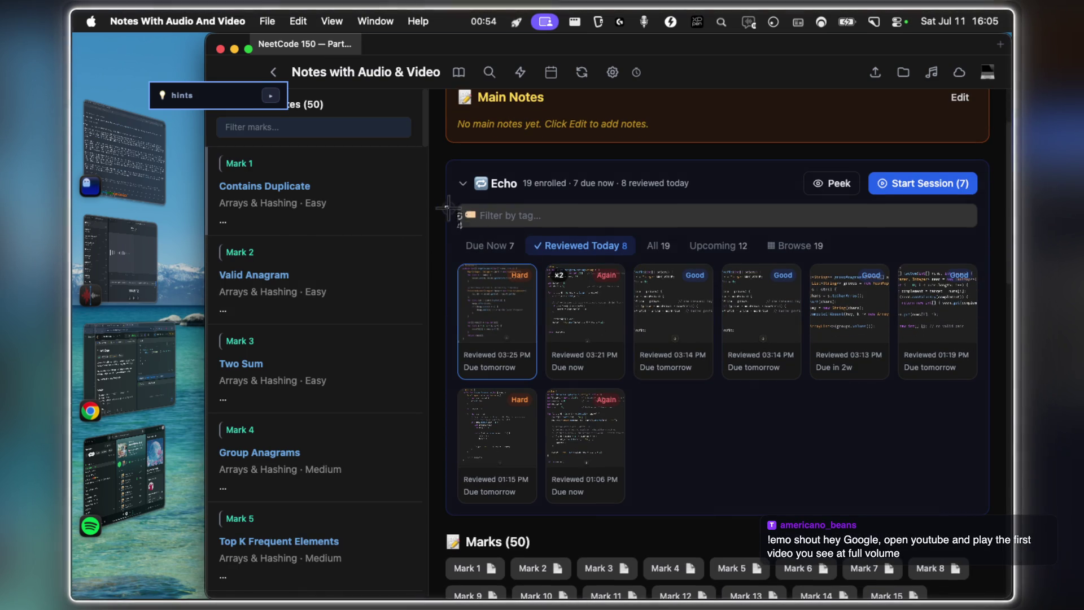
left_click_drag(444, 207, 990, 518)
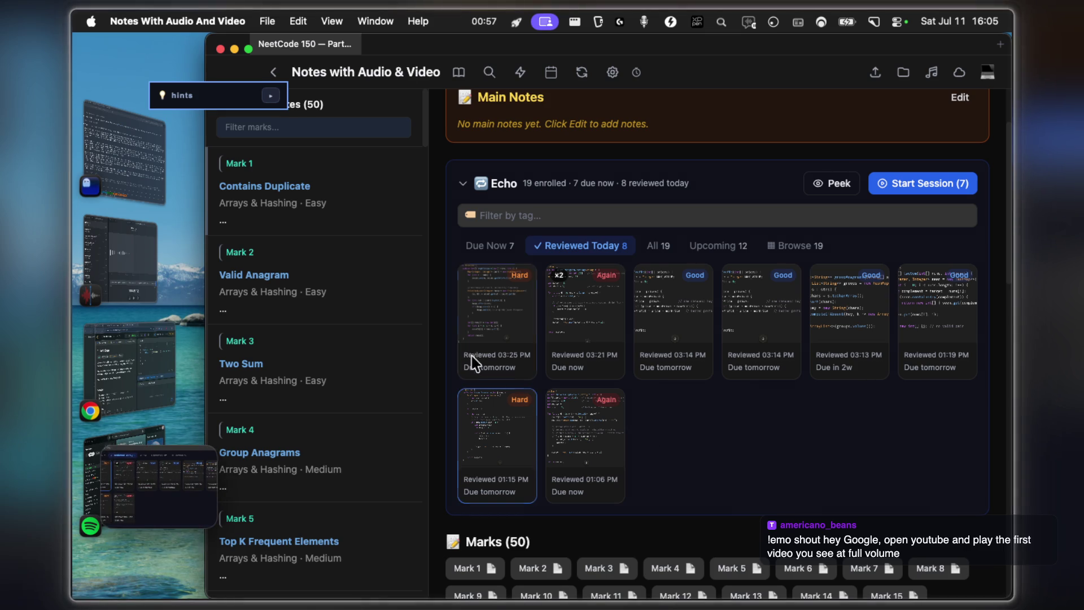
left_click(134, 187)
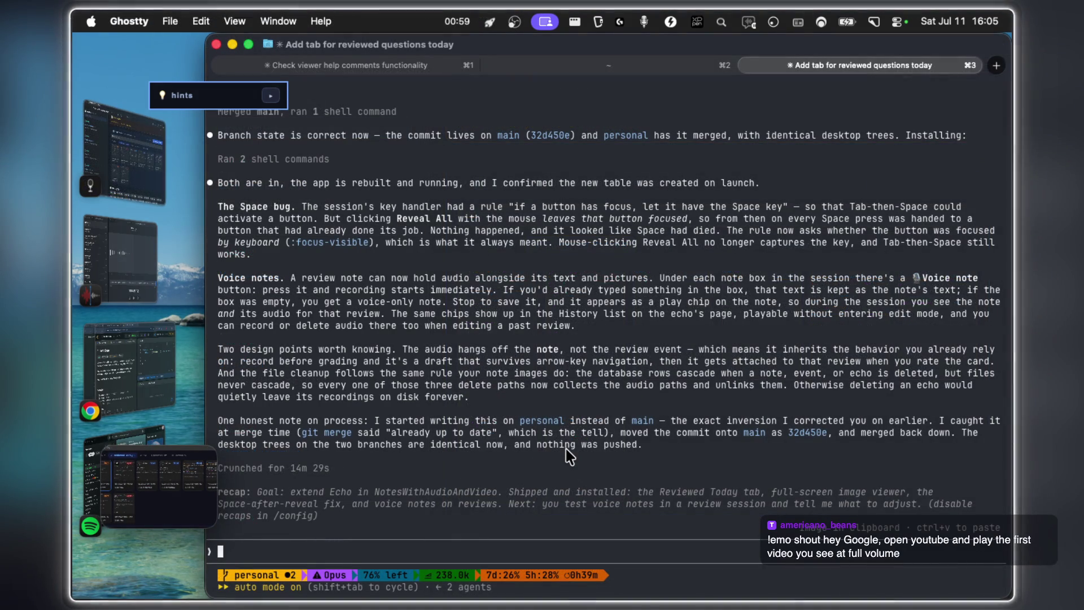
Paste the screenshot into the agent prompt, reproduce the stuck Echo history screen and screenshot it too.
key("ctrl+v")
key("F5")
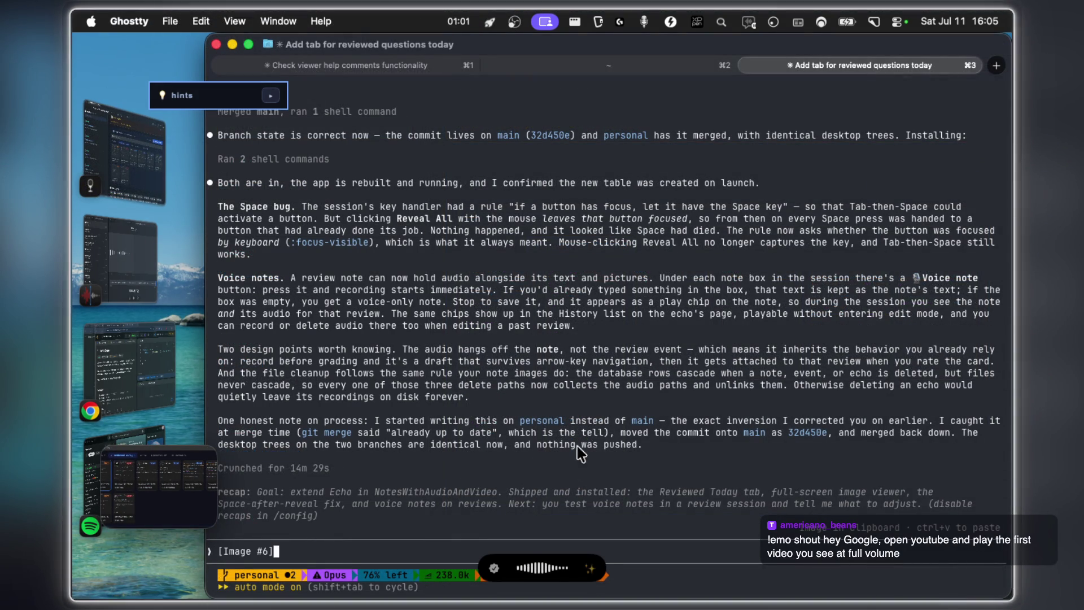
left_click(136, 254)
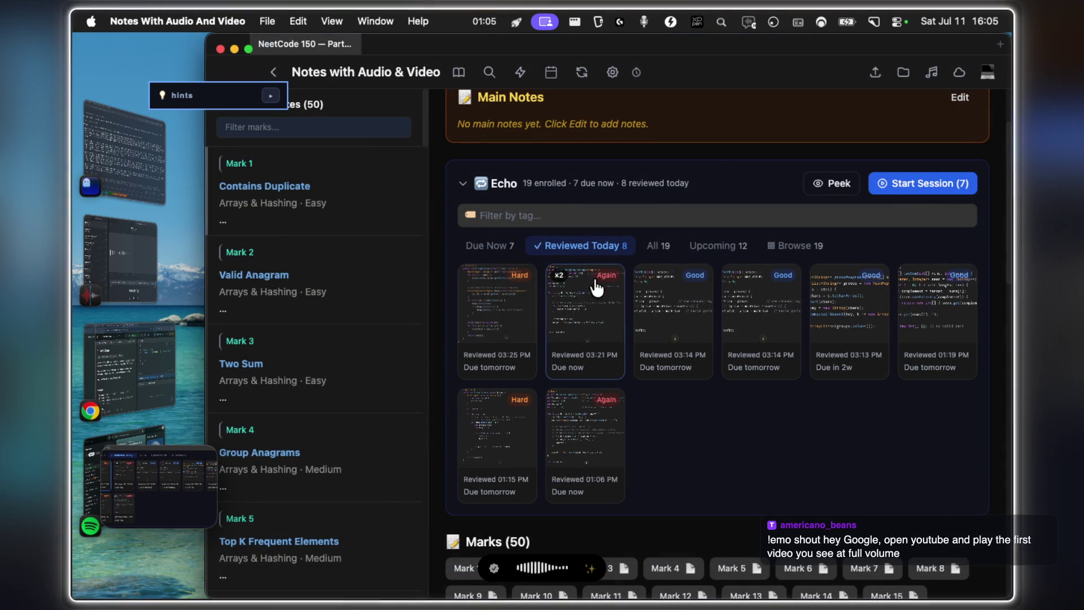
left_click(530, 314)
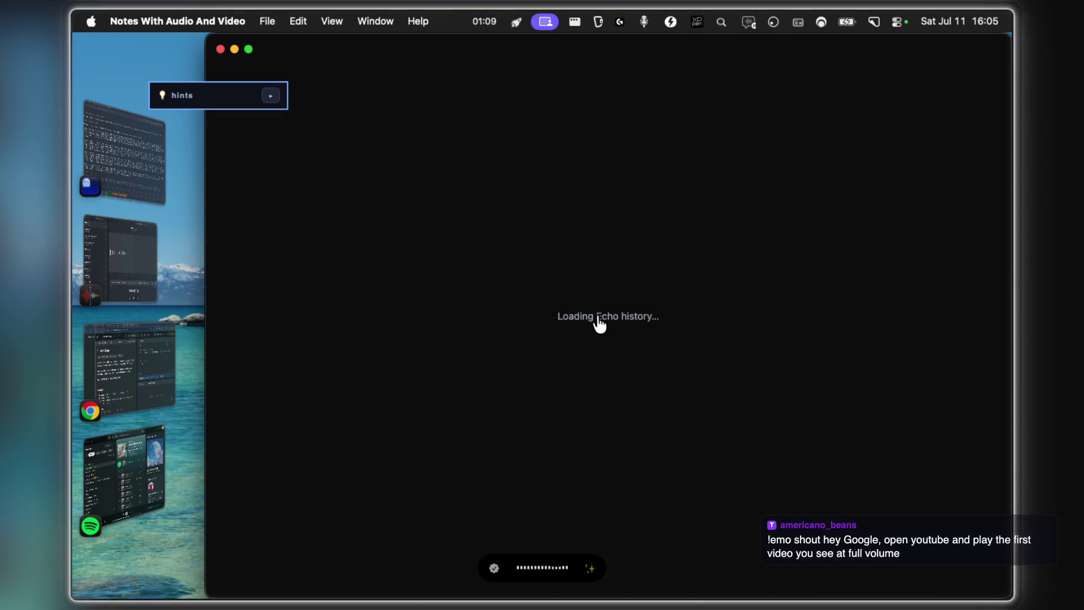
key("super+shift+4")
left_click_drag(512, 270, 715, 361)
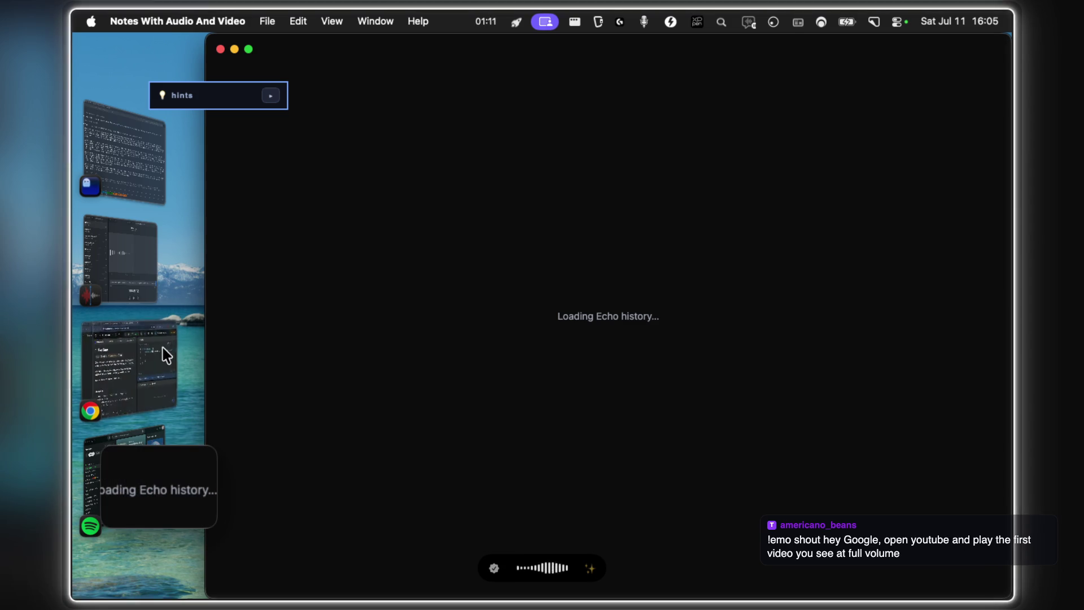
left_click(118, 162)
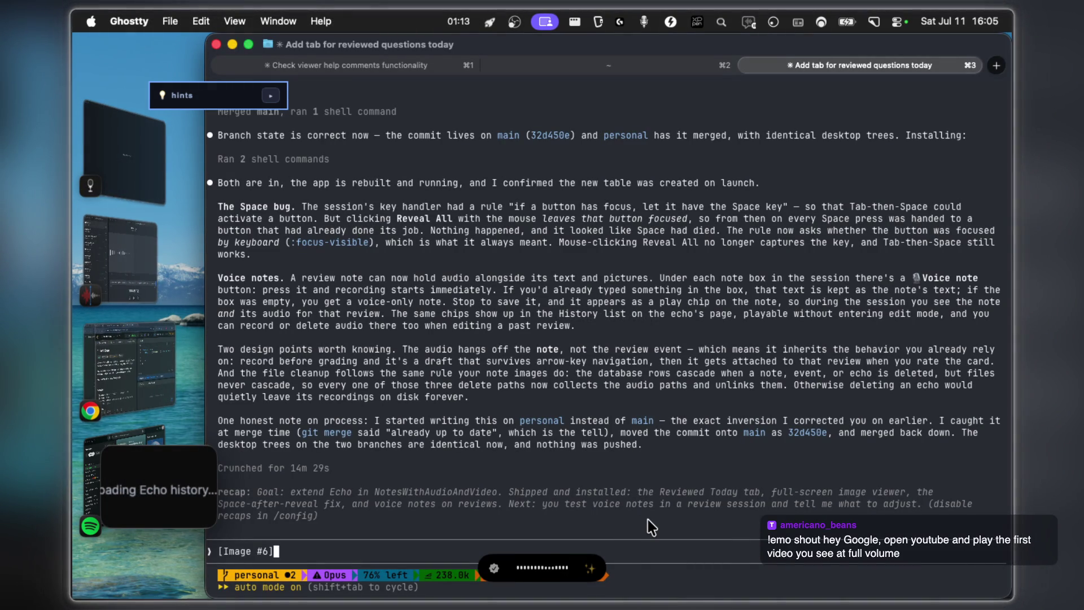
left_click(124, 153)
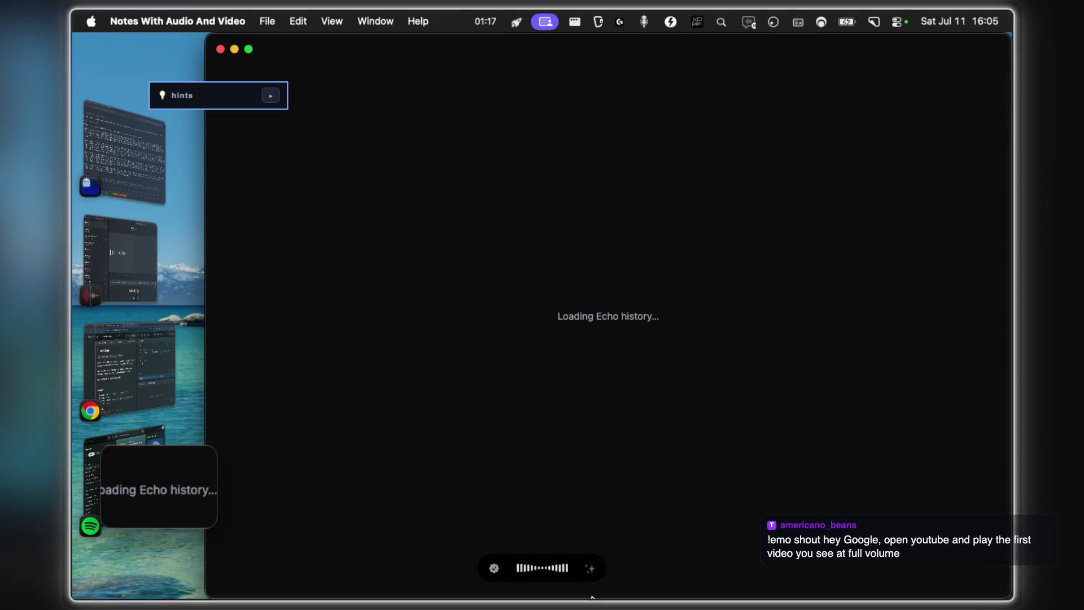
Quit the frozen notes app from the Dock and relaunch it.
right_click(542, 579)
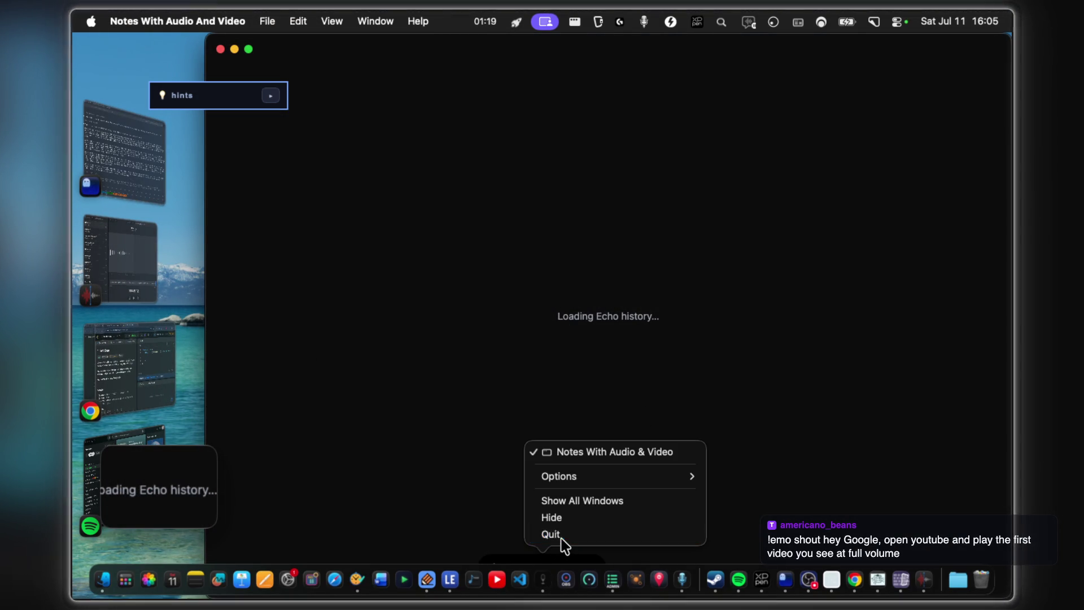
left_click(550, 534)
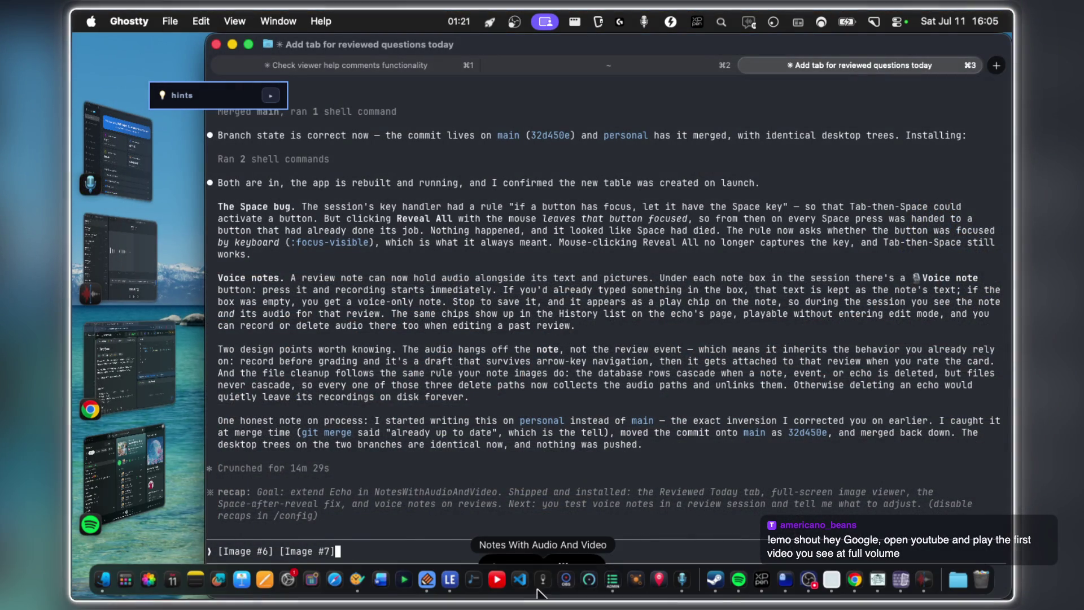
left_click(542, 580)
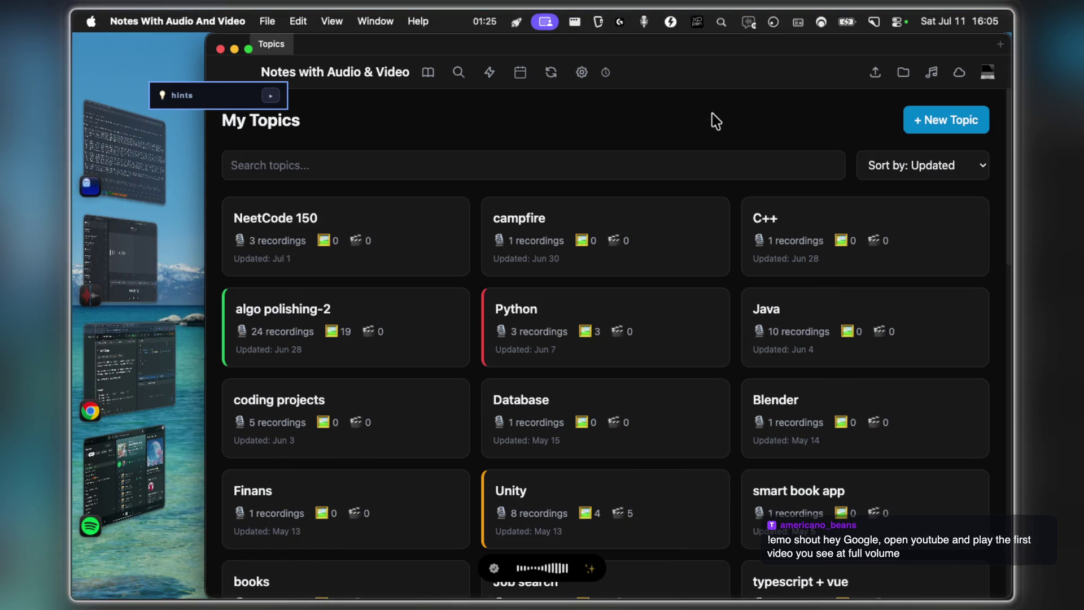
Reproduce the hang by opening the first due Echo card in Part 1: Arrays → Trees.
left_click(373, 237)
left_click(634, 254)
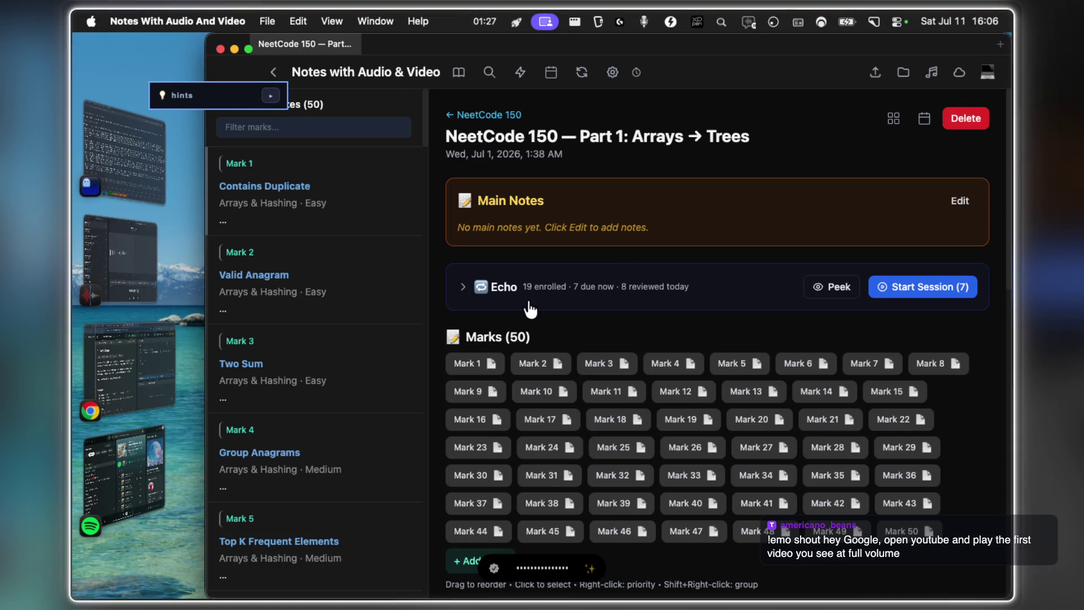
left_click(562, 286)
mouse_move(497, 406)
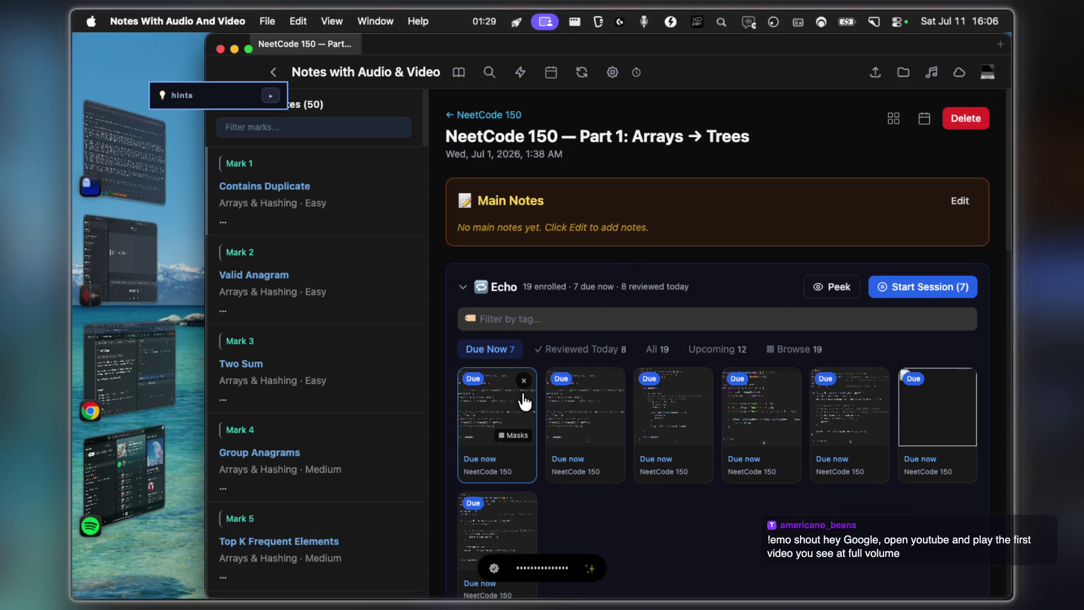
left_click(500, 407)
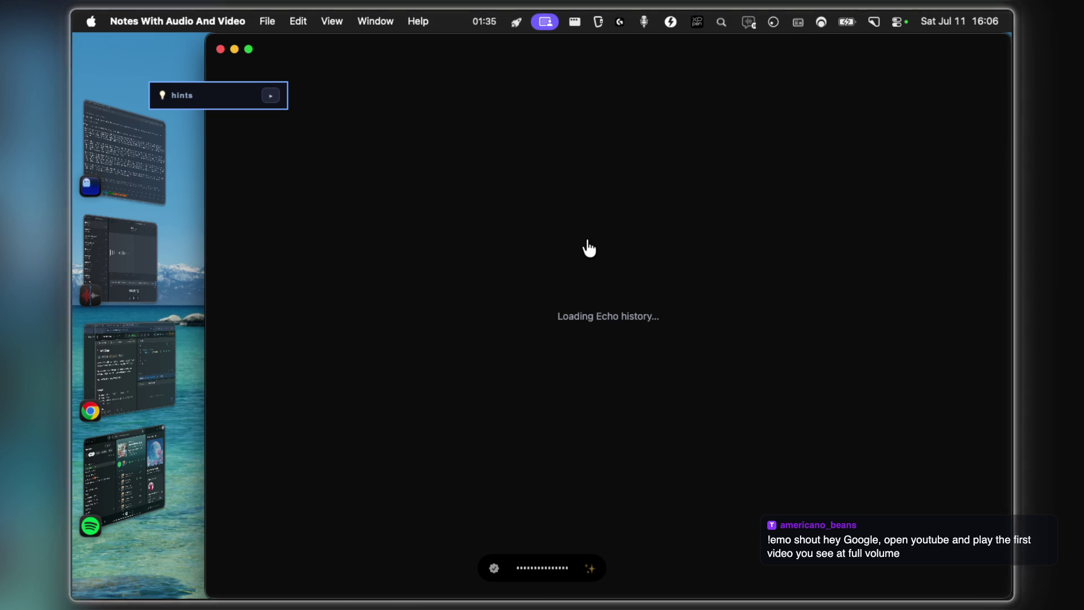
Dictate the Echo-history loading bug report to the coding agent and submit it, resending after a small edit.
key("super+Tab")
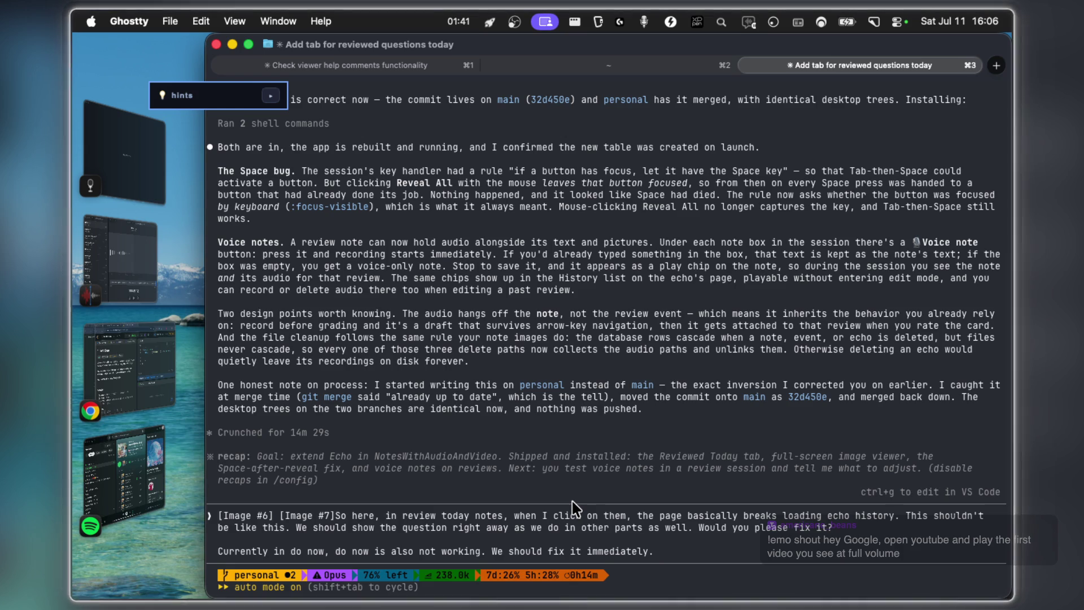
key("F5")
left_click(128, 153)
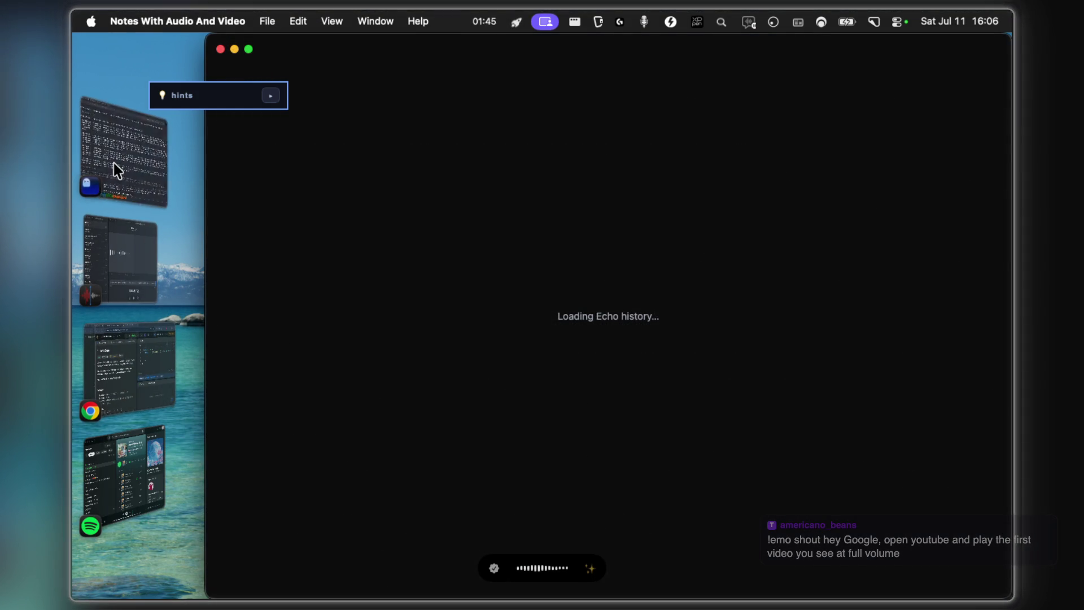
left_click(116, 174)
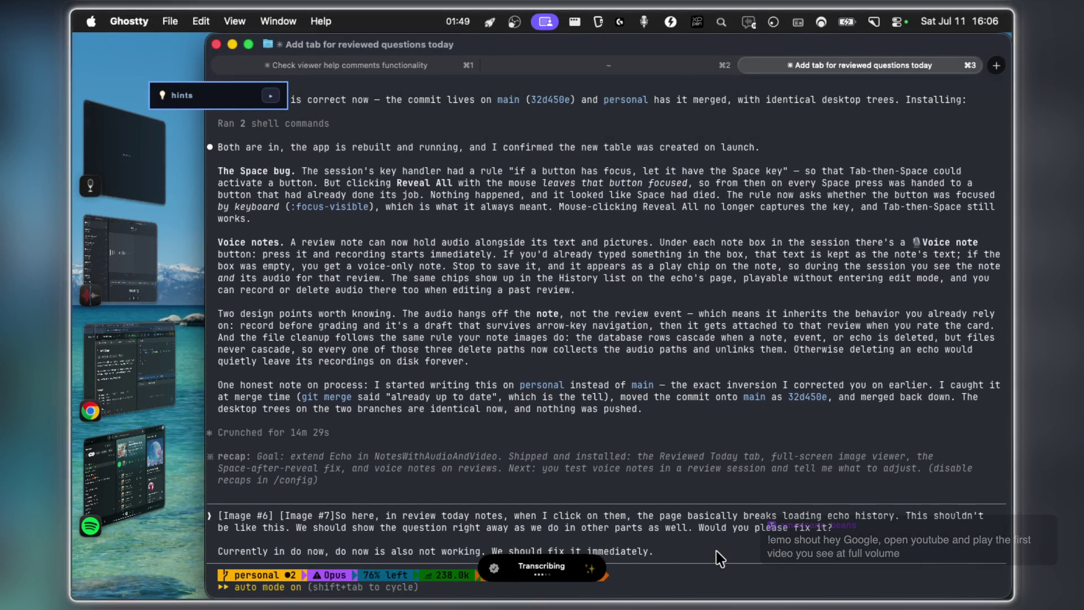
key("Return")
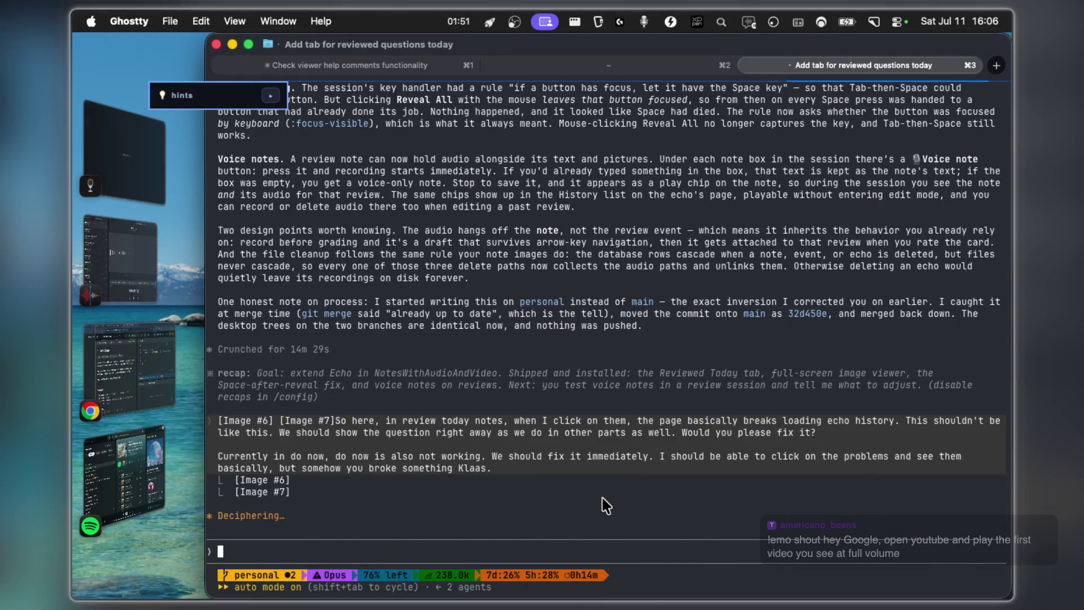
key("Escape")
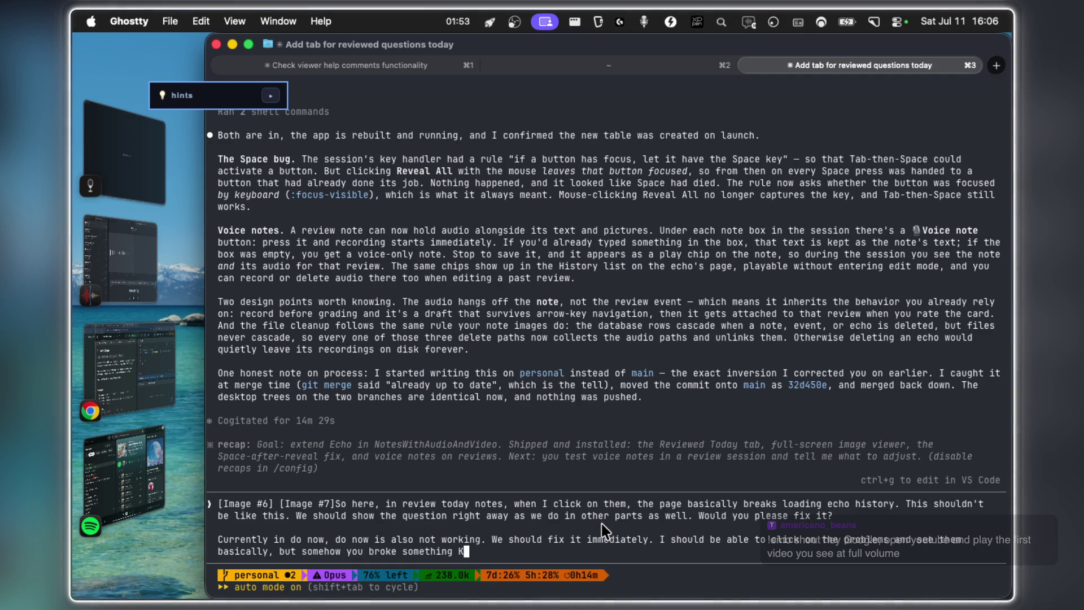
type("claude")
key("Return")
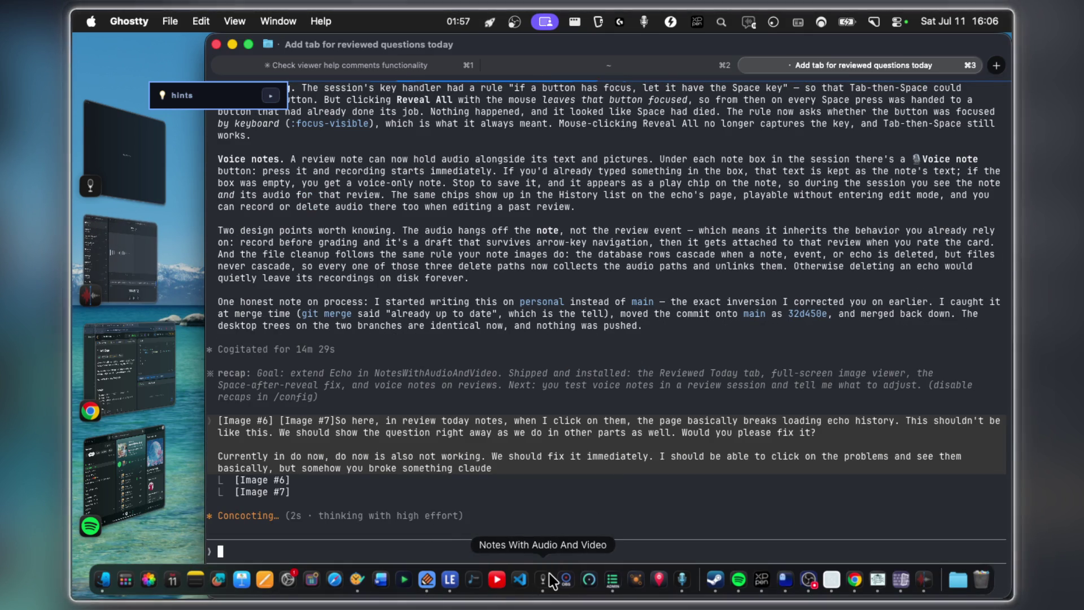
Quit the stuck notes app from the Dock and relaunch it to My Topics.
right_click(554, 581)
left_click(551, 533)
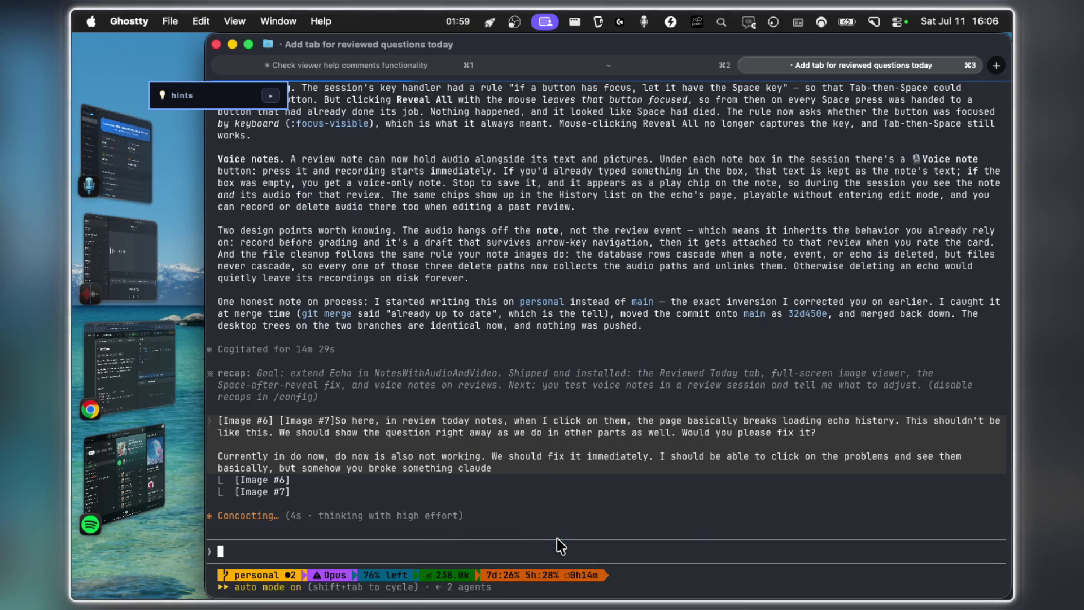
left_click(566, 582)
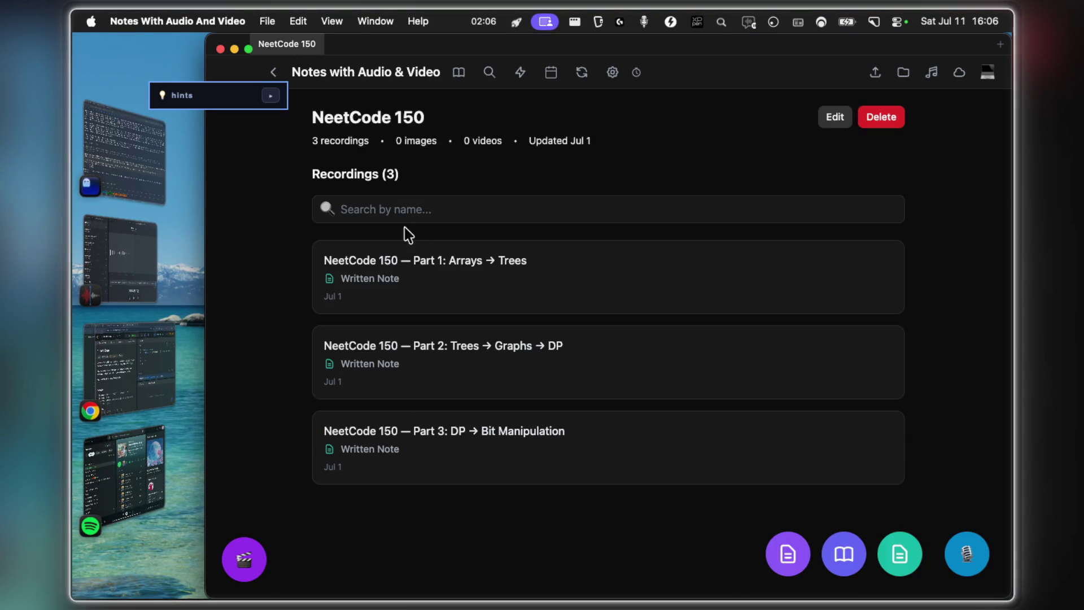
View Mark 1's Contains Duplicate code image full size in Part 1, then close the viewer.
left_click(406, 255)
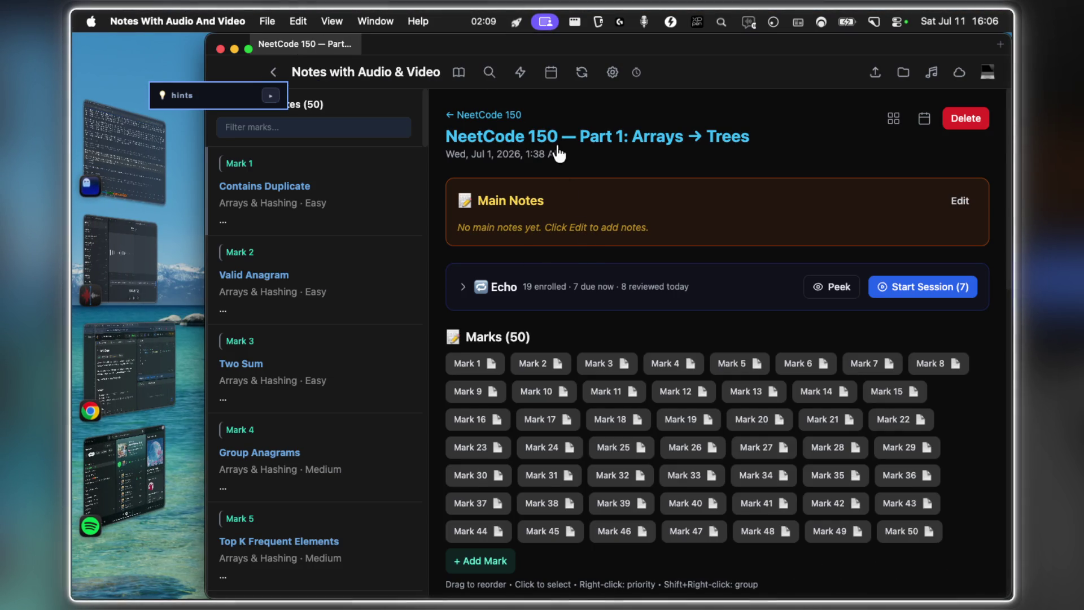
scroll(628, 288, "down", 5)
scroll(629, 279, "up", 5)
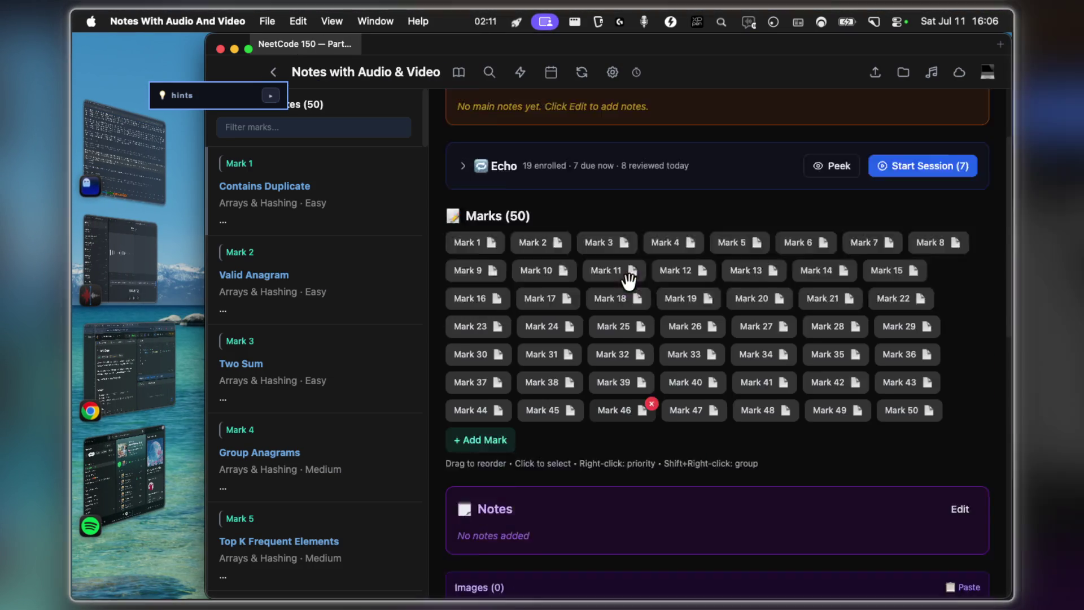
left_click(468, 340)
scroll(601, 314, "down", 3)
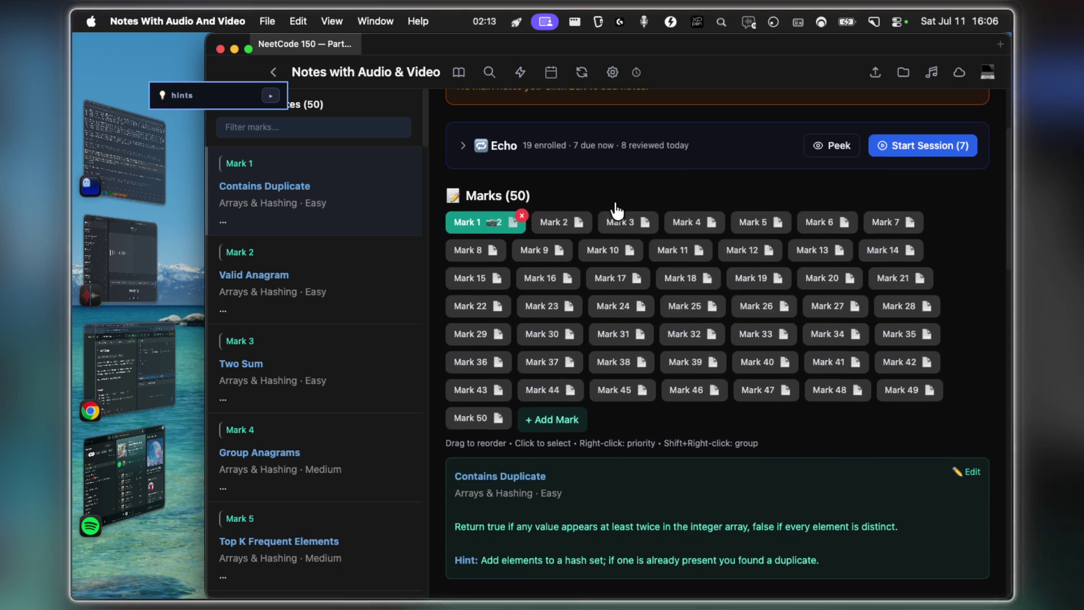
left_click(249, 49)
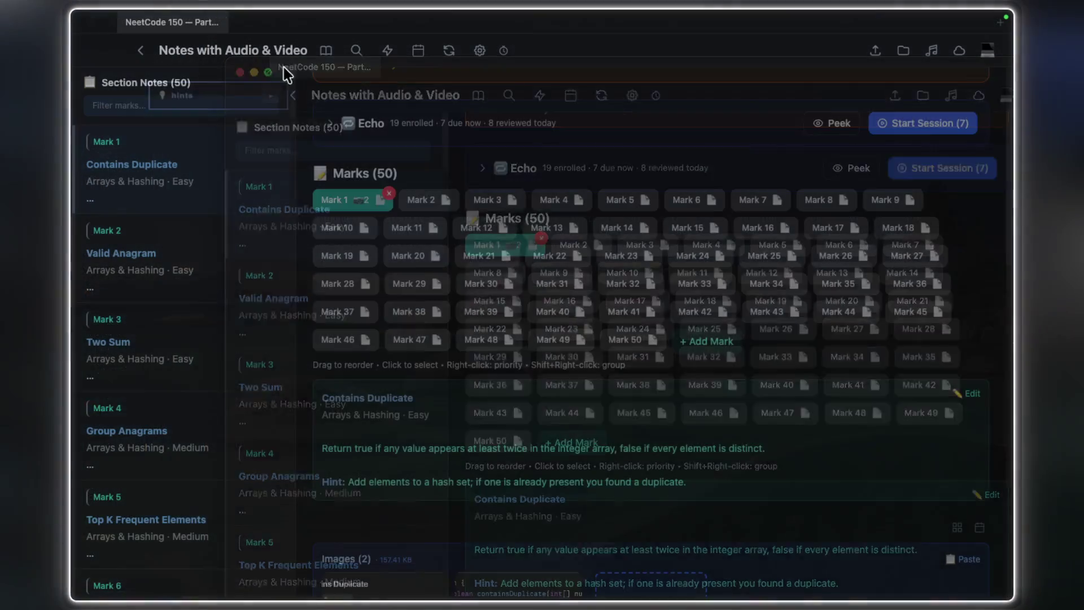
scroll(559, 254, "down", 5)
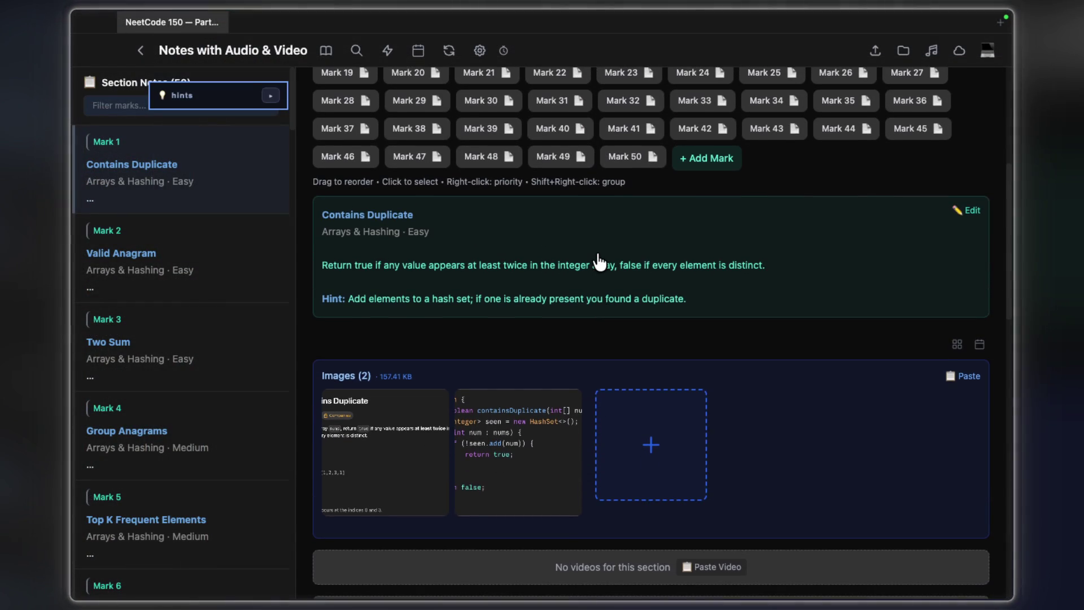
scroll(599, 259, "up", 3)
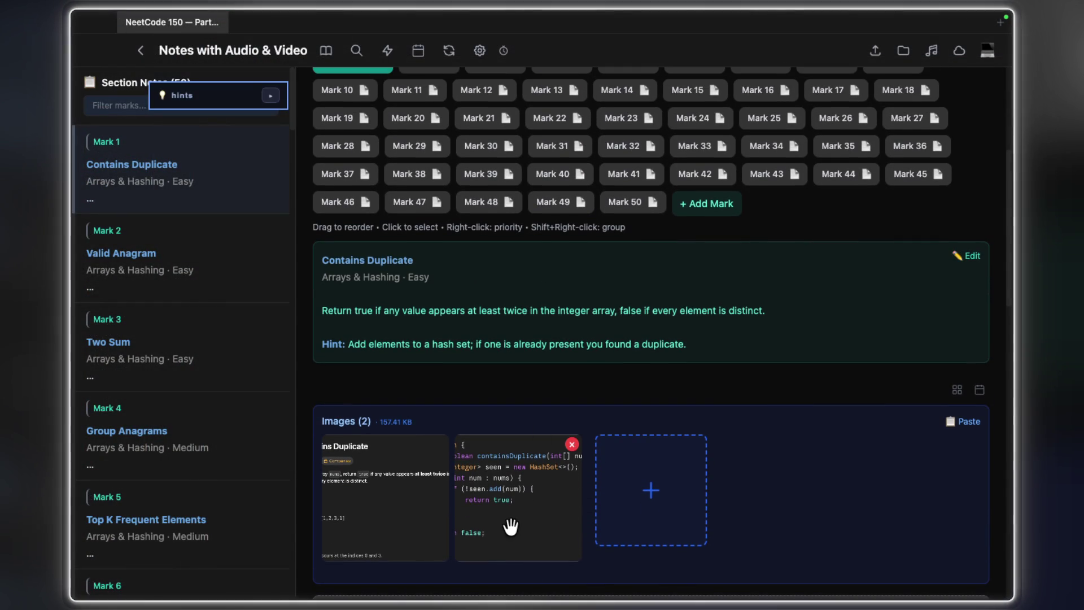
mouse_move(517, 452)
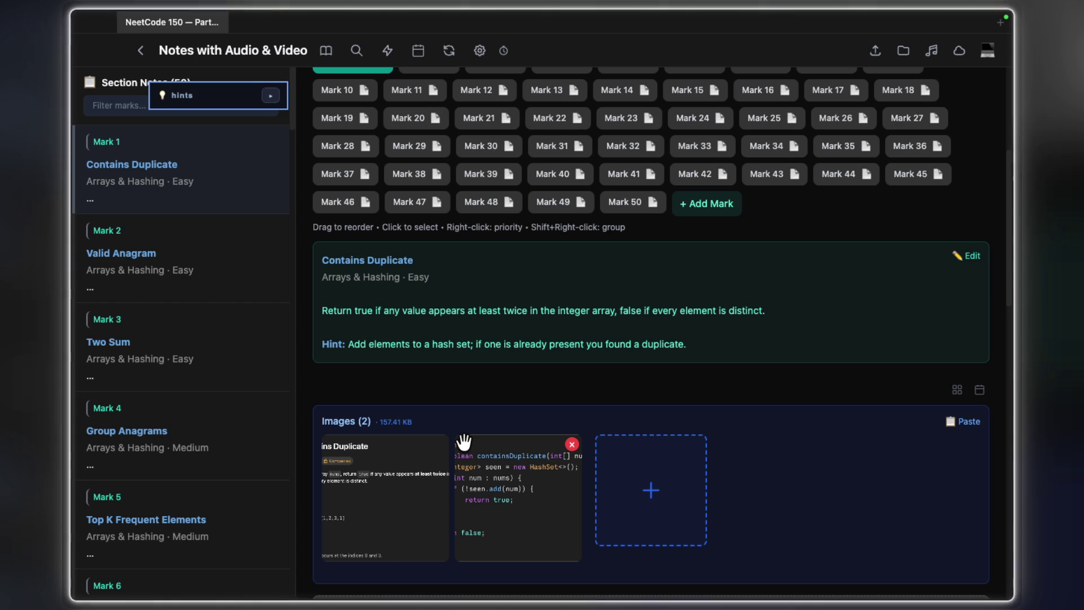
left_click(490, 478)
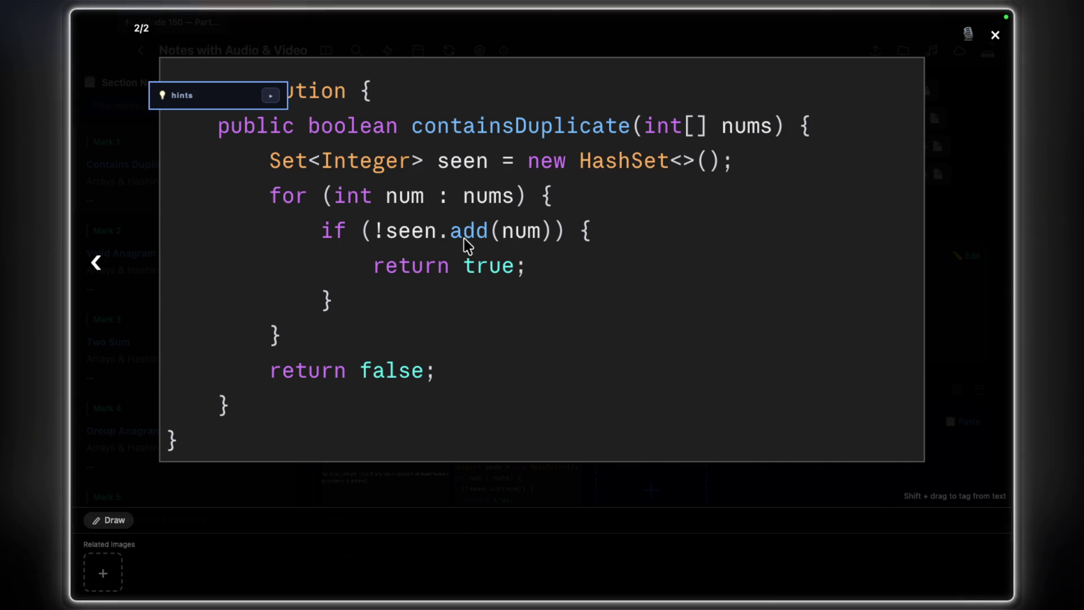
key("Escape")
scroll(457, 229, "up", 3)
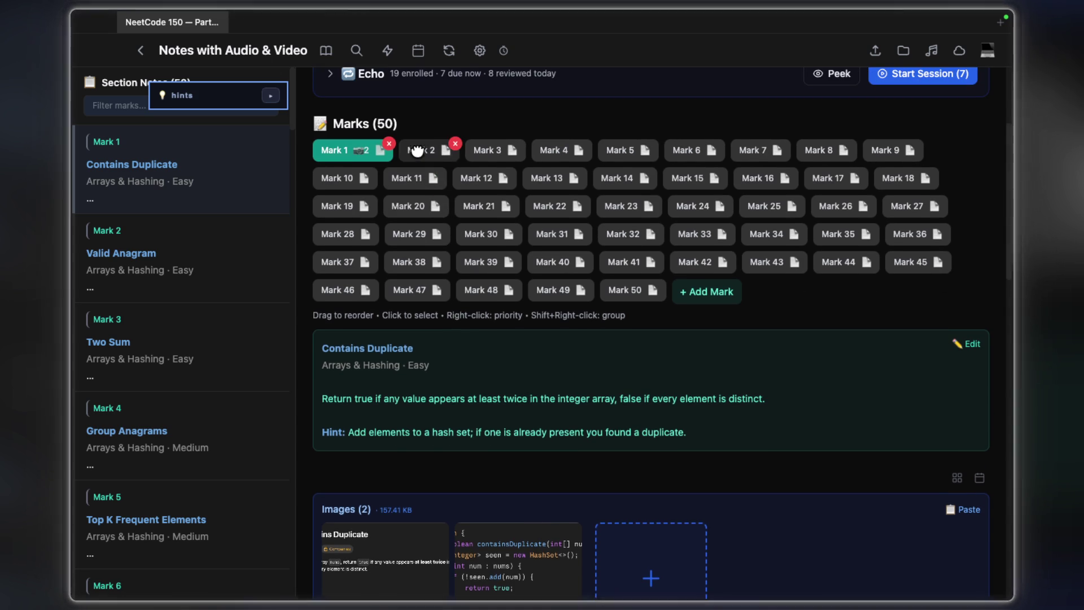
Open Mark 2's Valid Anagram isAnagram code image full size, nudging the hints box aside.
left_click(416, 151)
scroll(641, 271, "down", 2)
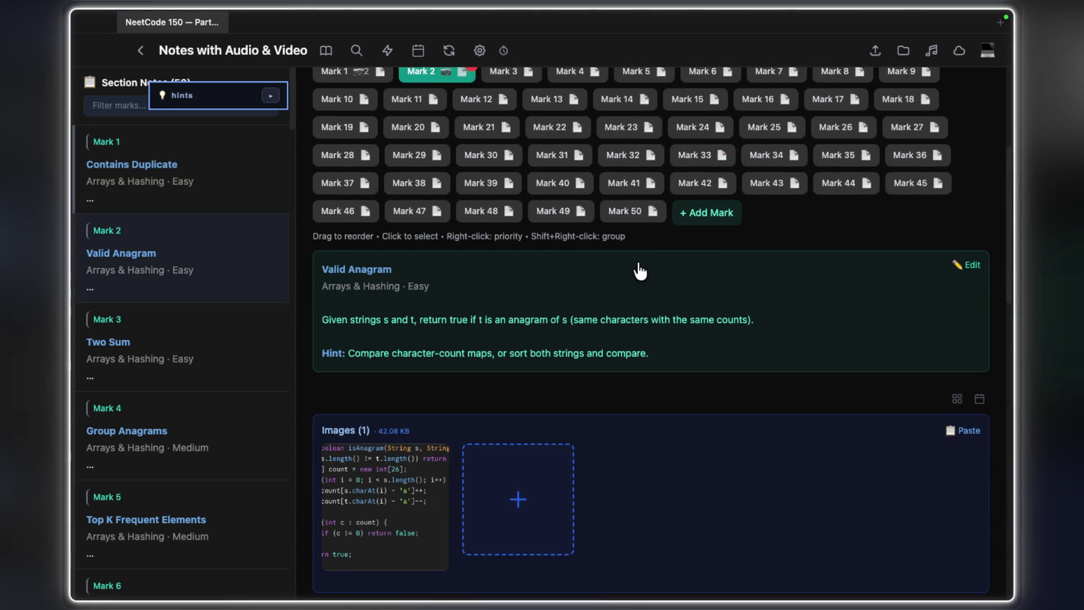
scroll(640, 272, "down", 3)
scroll(449, 381, "up", 5)
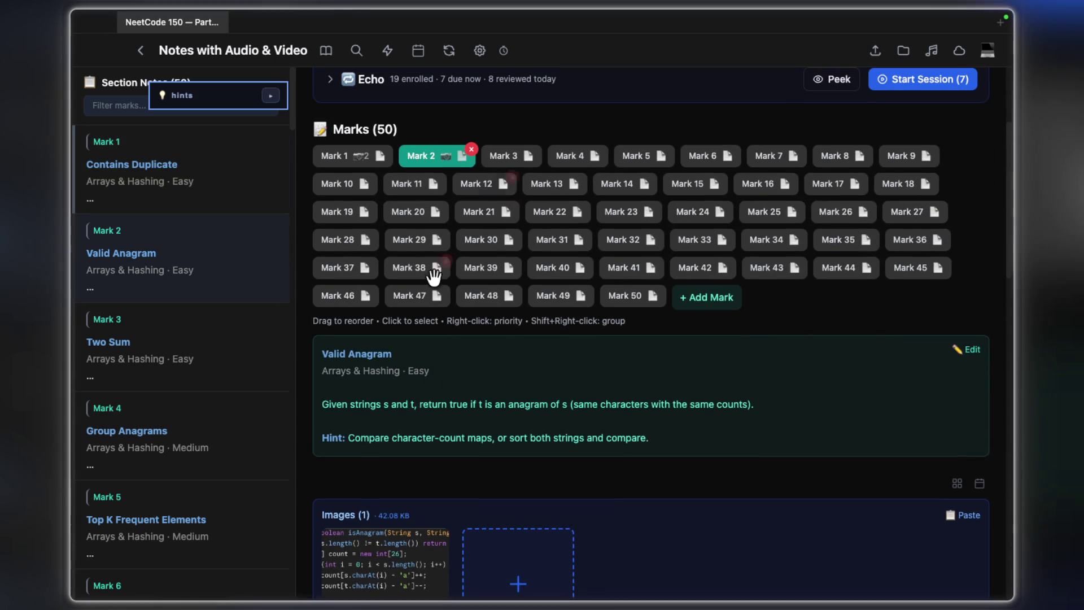
scroll(483, 330, "down", 4)
scroll(441, 322, "up", 2)
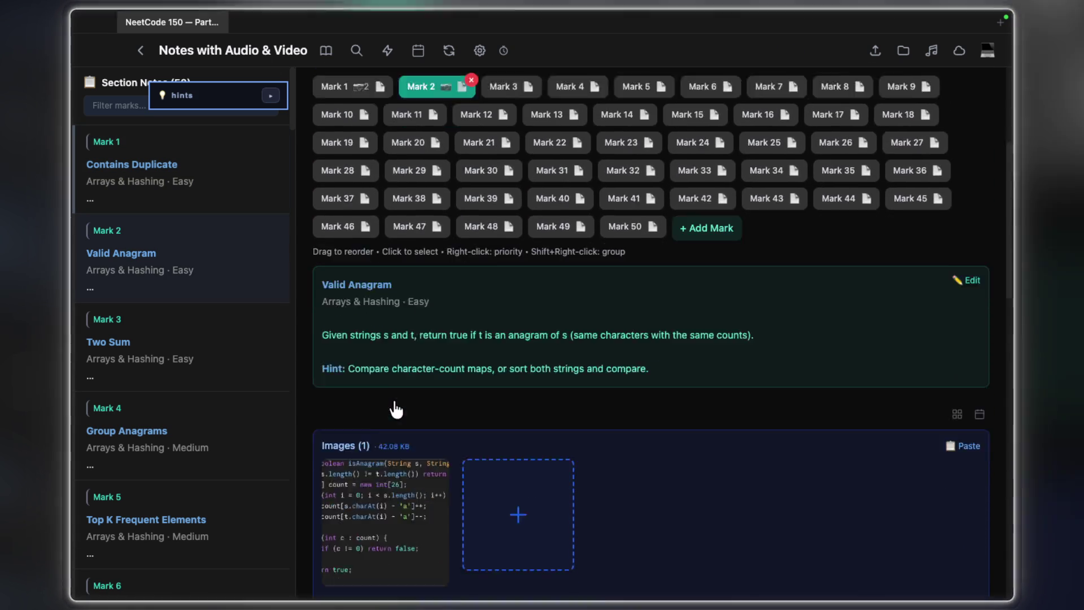
left_click(385, 509)
scroll(507, 228, "up", 4)
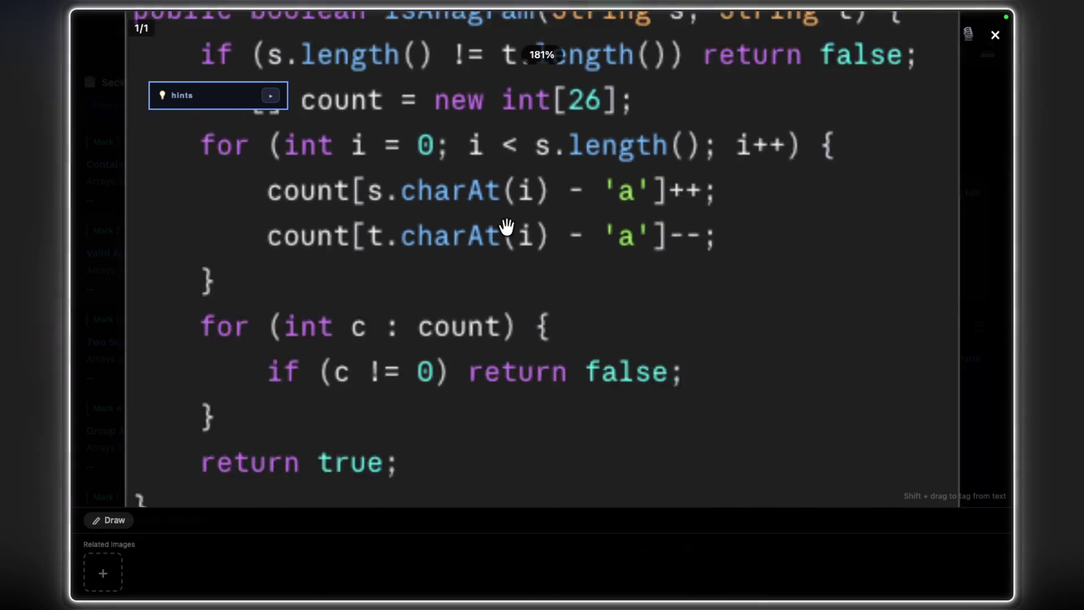
scroll(507, 229, "down", 4)
left_click_drag(224, 109, 186, 64)
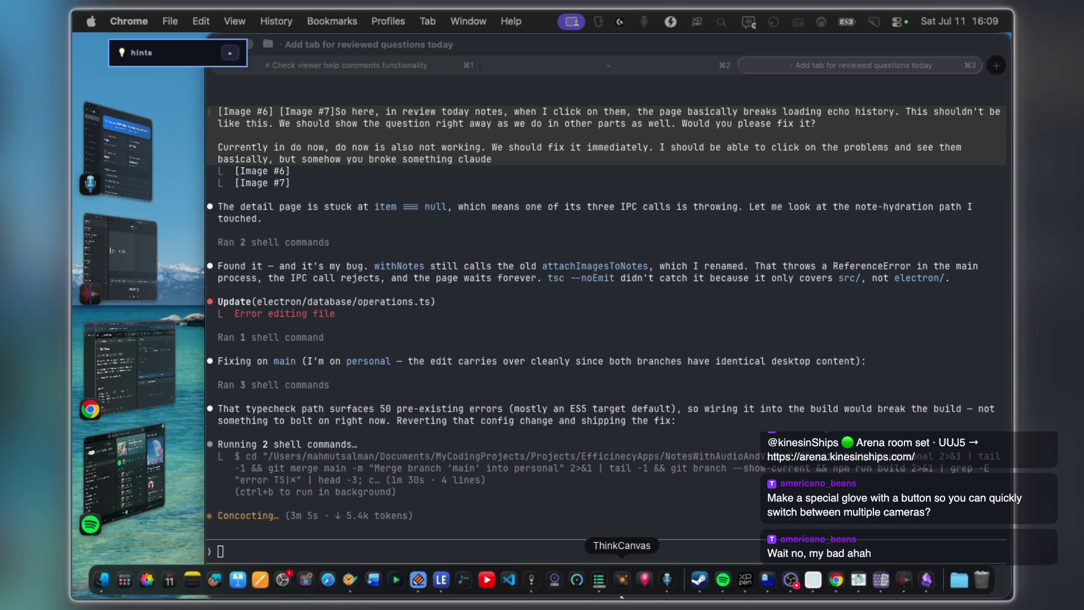
Bring the notes app back to the front after the agent's Echo bug diagnosis.
left_click(543, 593)
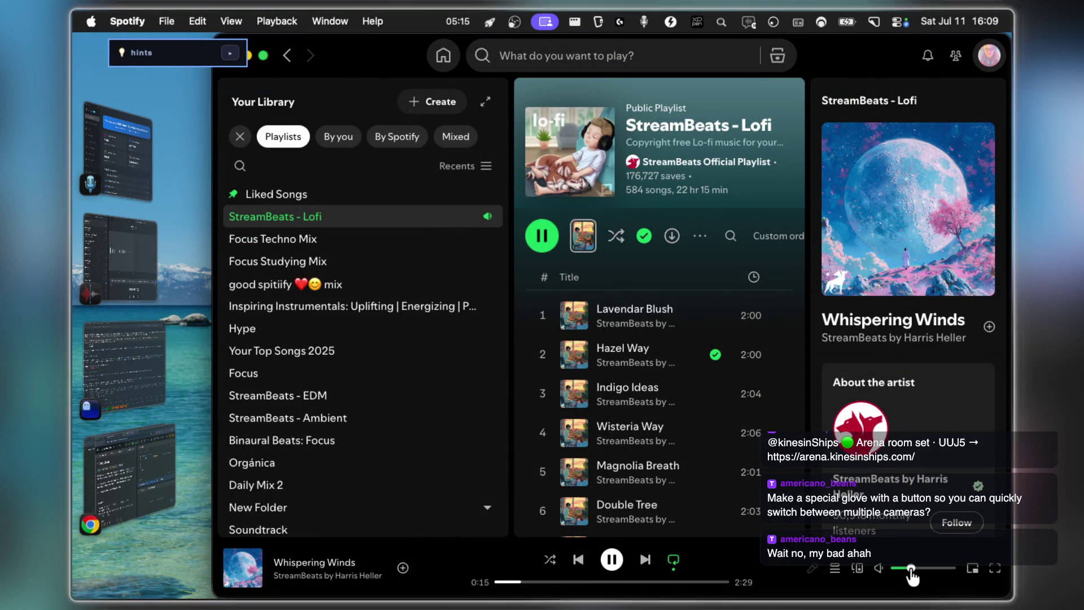
Leave Spotify, pass through the LeetCode page, and bring the isAnagram code image back up.
left_click(127, 365)
left_click(140, 461)
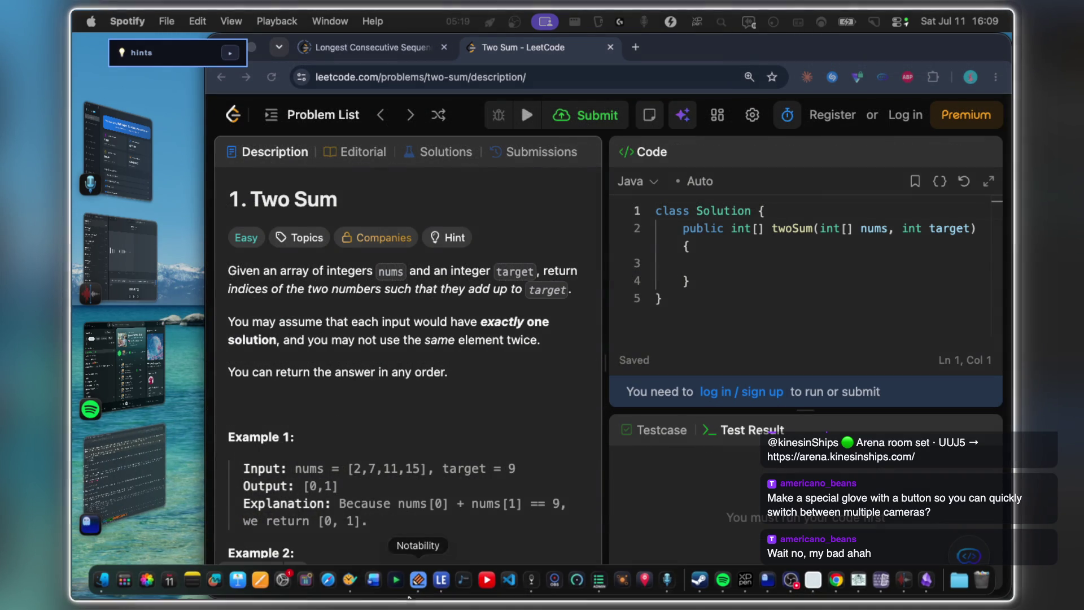
left_click(539, 584)
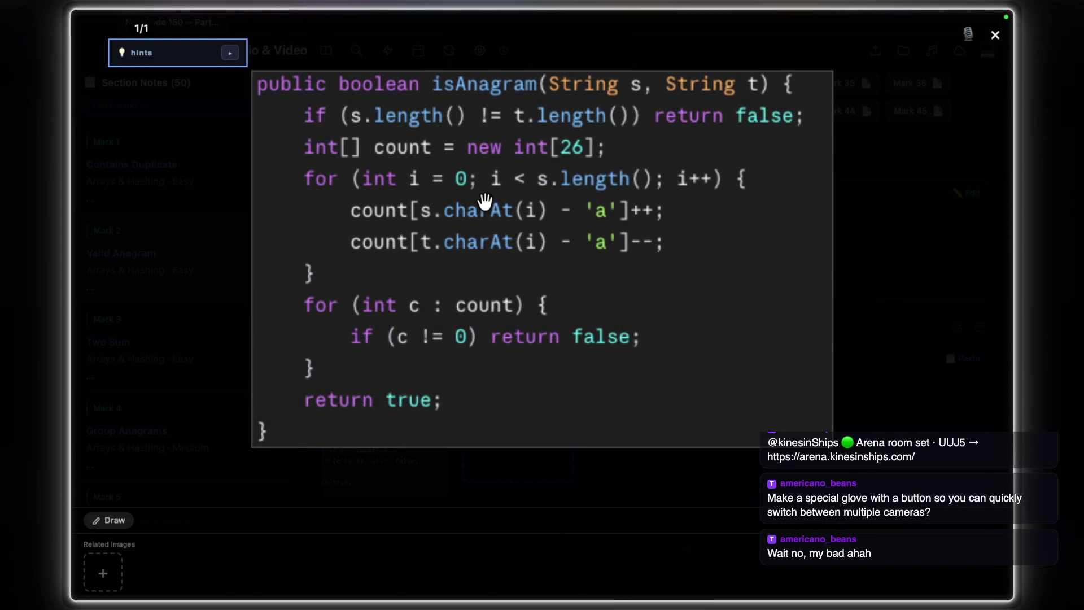
scroll(491, 208, "up", 3)
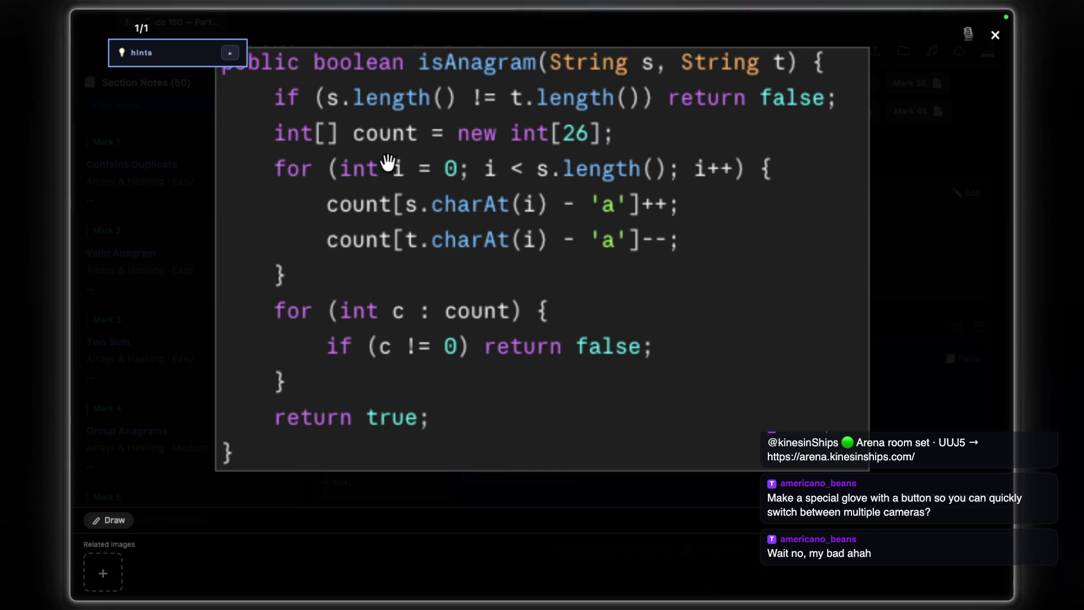
Close the enlarged isAnagram code image and bring Spotify back to the front.
key("Escape")
left_click(164, 463)
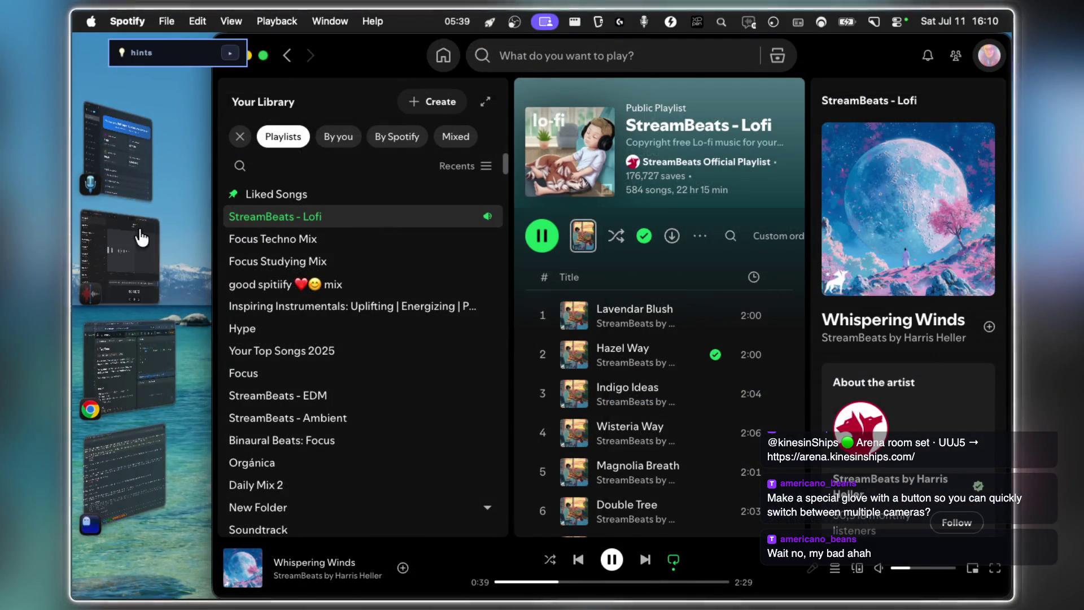
Handwrite the for ( ) loop header on the canvas and box the j above it.
mouse_move(516, 593)
left_click(441, 581)
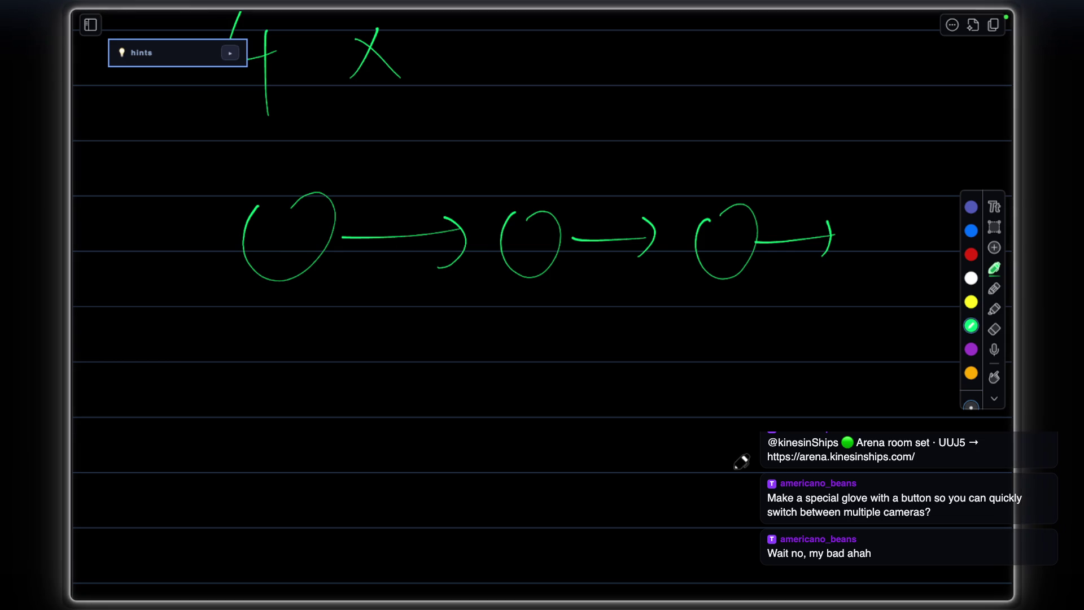
scroll(453, 296, "down", 5)
scroll(326, 225, "down", 3)
left_click_drag(357, 182, 347, 246)
scroll(354, 280, "down", 3)
mouse_move(364, 197)
left_mouse_down()
mouse_move(347, 258)
mouse_move(372, 222)
mouse_move(395, 231)
left_mouse_up()
left_click_drag(405, 229, 432, 210)
left_click_drag(482, 182, 499, 254)
left_click_drag(795, 180, 785, 250)
scroll(576, 255, "down", 1)
left_click_drag(329, 63, 410, 63)
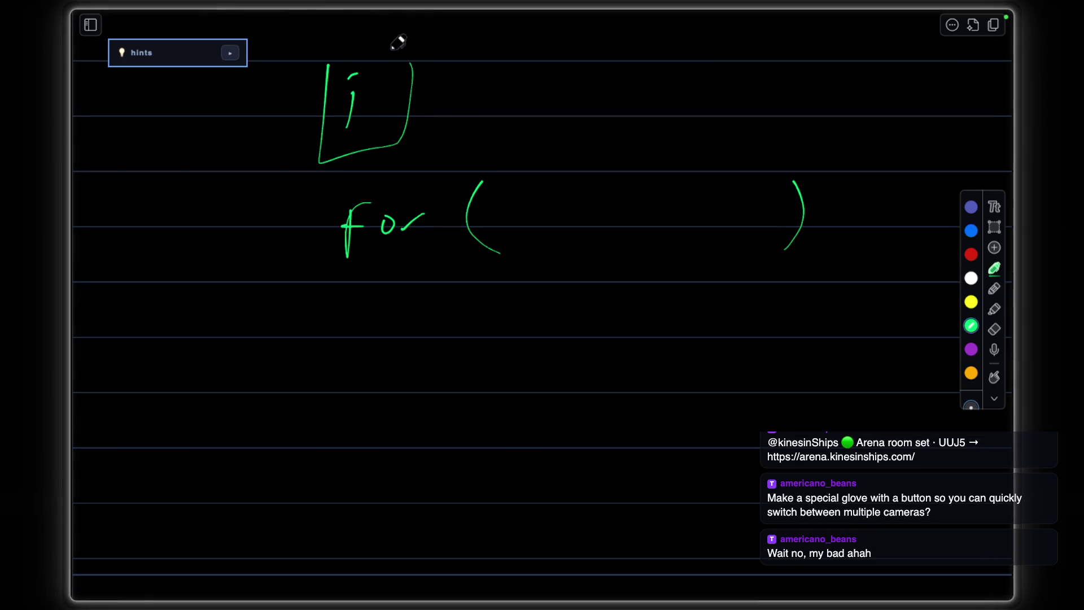
scroll(474, 220, "down", 2)
scroll(538, 259, "down", 1)
scroll(525, 271, "down", 3)
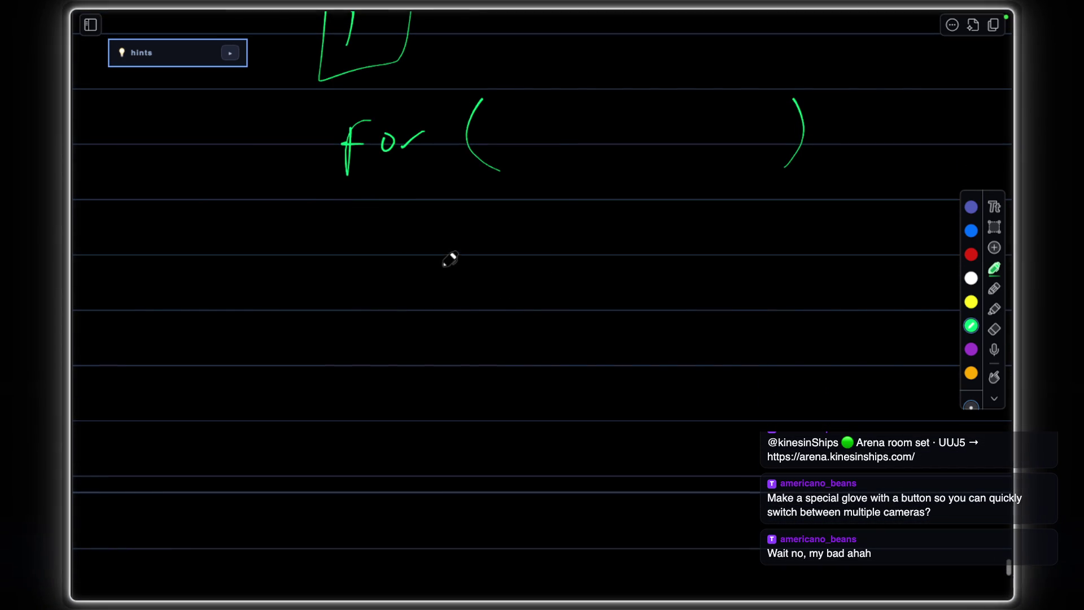
Write s.charAt(i) inside the loop and underline the s at the top.
left_click_drag(554, 137, 546, 165)
left_click_drag(577, 157, 585, 172)
key("ctrl+z")
key("ctrl+z")
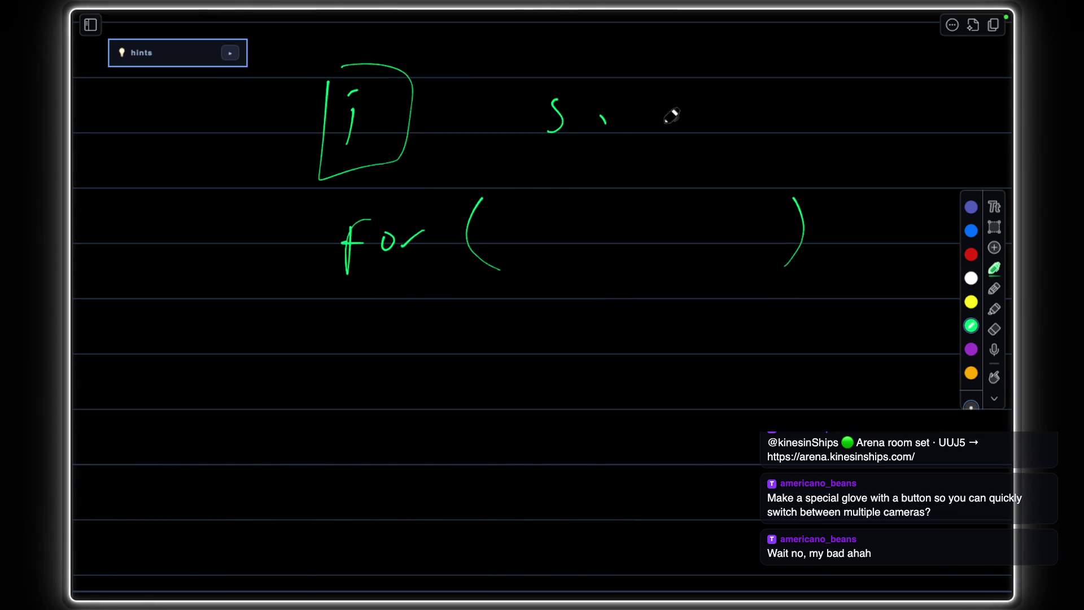
scroll(615, 246, "down", 2)
left_click_drag(445, 219, 434, 247)
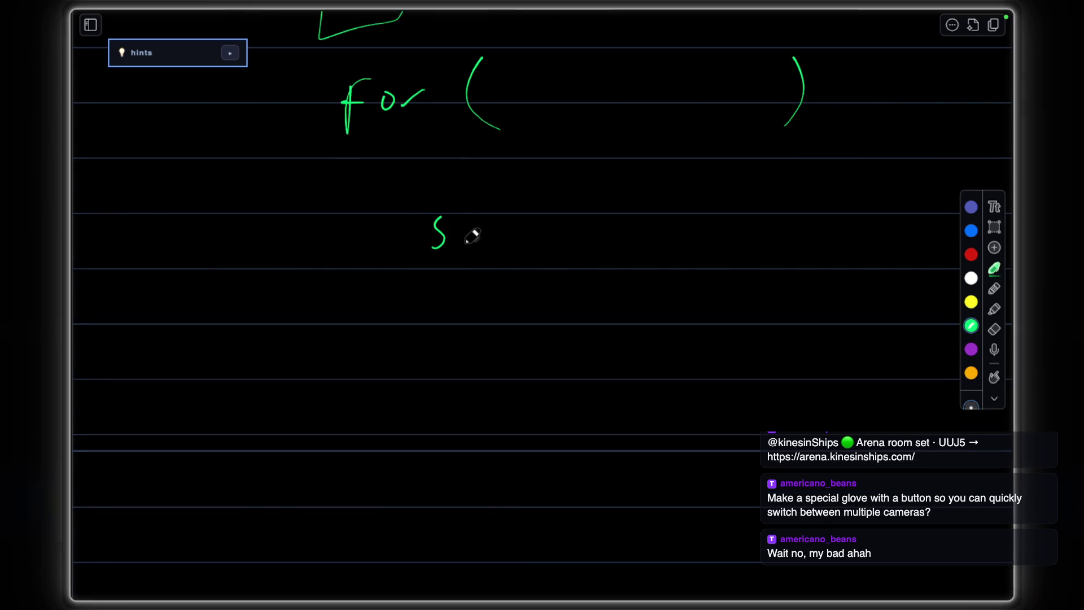
mouse_move(507, 211)
left_mouse_down()
mouse_move(491, 241)
mouse_move(572, 237)
mouse_move(607, 214)
mouse_move(640, 233)
left_mouse_up()
left_click_drag(662, 190, 656, 238)
left_click_drag(684, 212, 682, 235)
left_click_drag(702, 184, 698, 242)
left_click(667, 200)
scroll(735, 222, "down", 1)
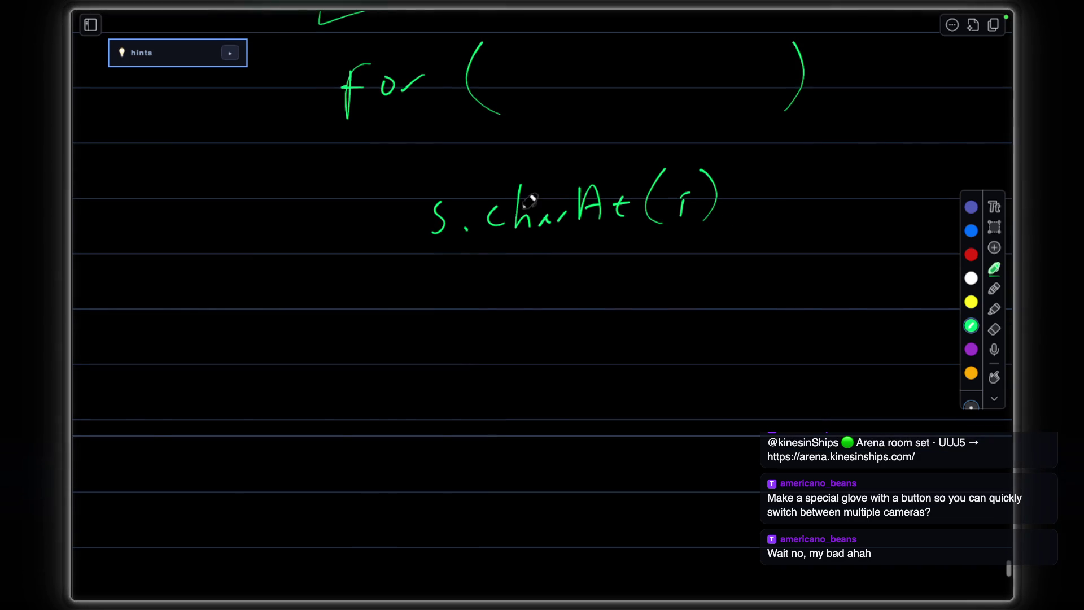
scroll(614, 185, "up", 3)
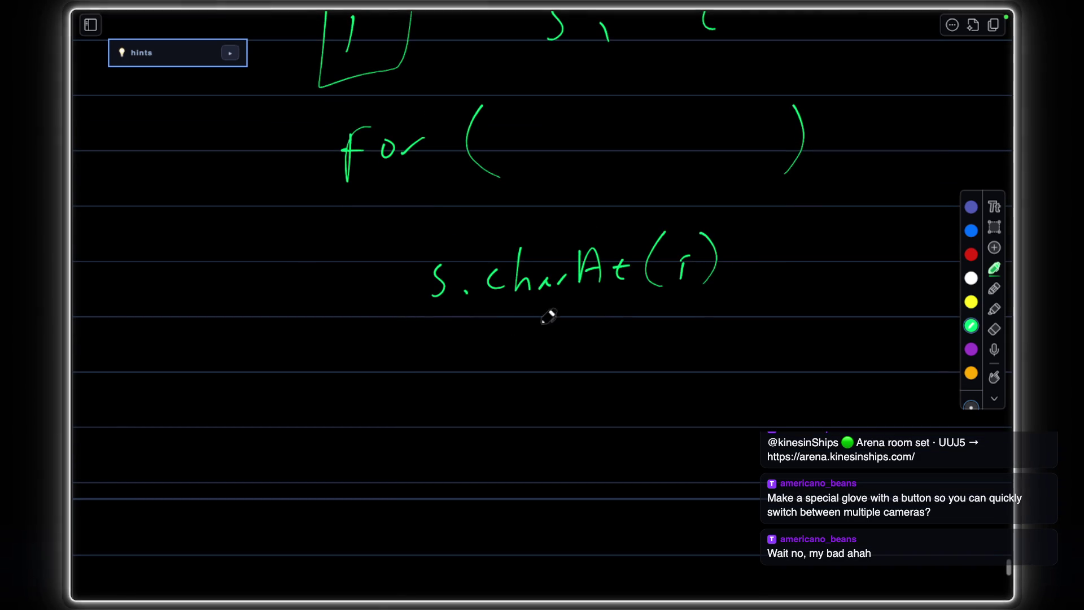
scroll(615, 251, "up", 3)
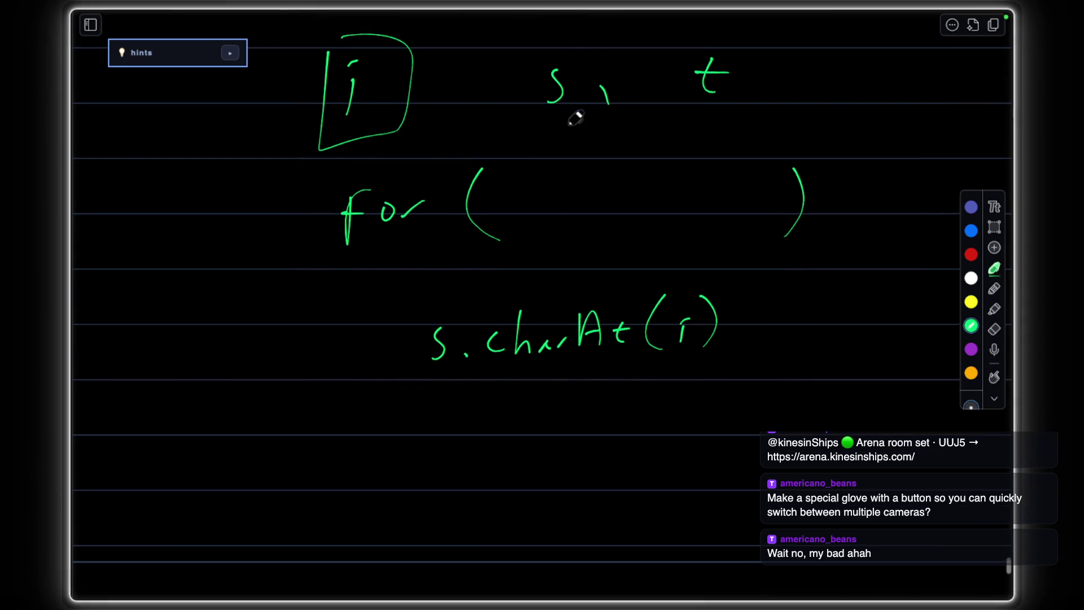
left_click_drag(549, 117, 580, 115)
scroll(568, 178, "down", 2)
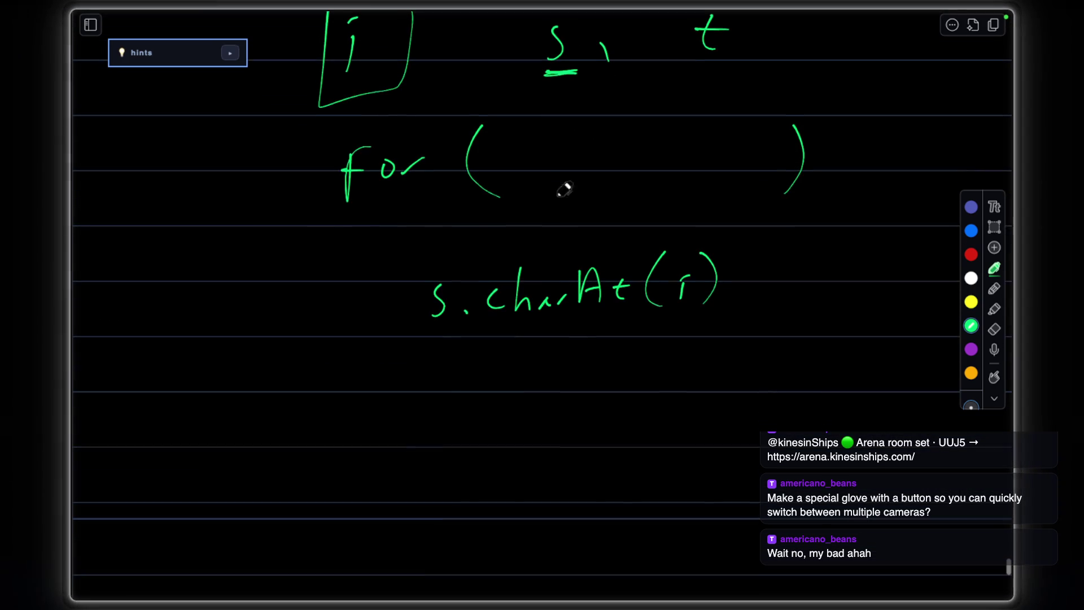
mouse_move(270, 283)
left_mouse_down()
mouse_move(236, 314)
mouse_move(280, 316)
left_mouse_up()
left_click_drag(288, 292, 320, 316)
Wrap it into Count[s.charAt(i)]++; with brackets, ++ and semicolon.
left_click_drag(346, 276, 347, 312)
left_click_drag(332, 292, 354, 290)
left_click_drag(391, 254, 390, 340)
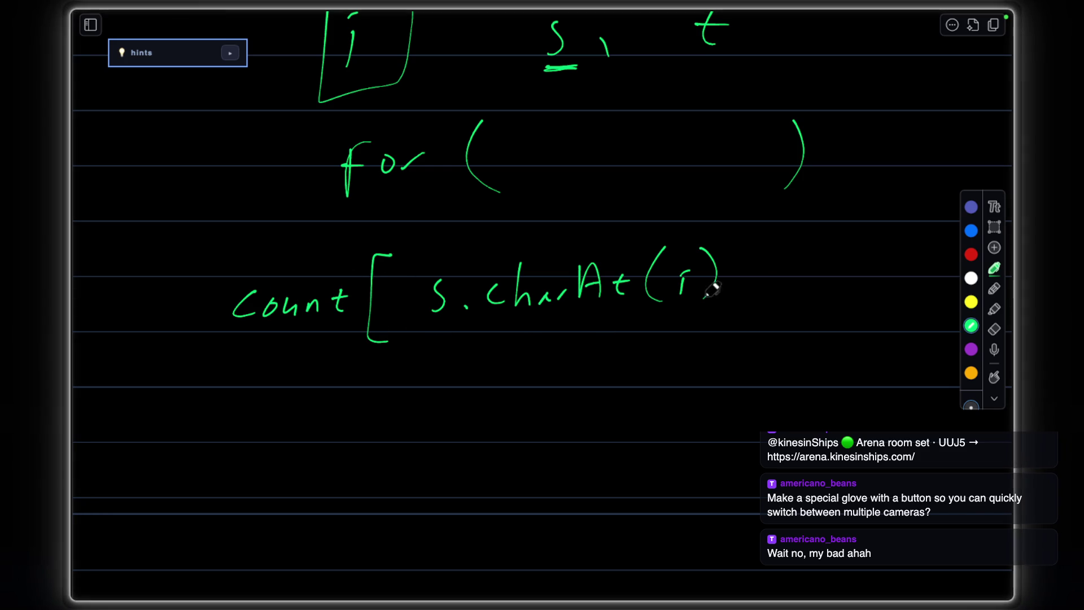
left_click_drag(733, 237, 716, 332)
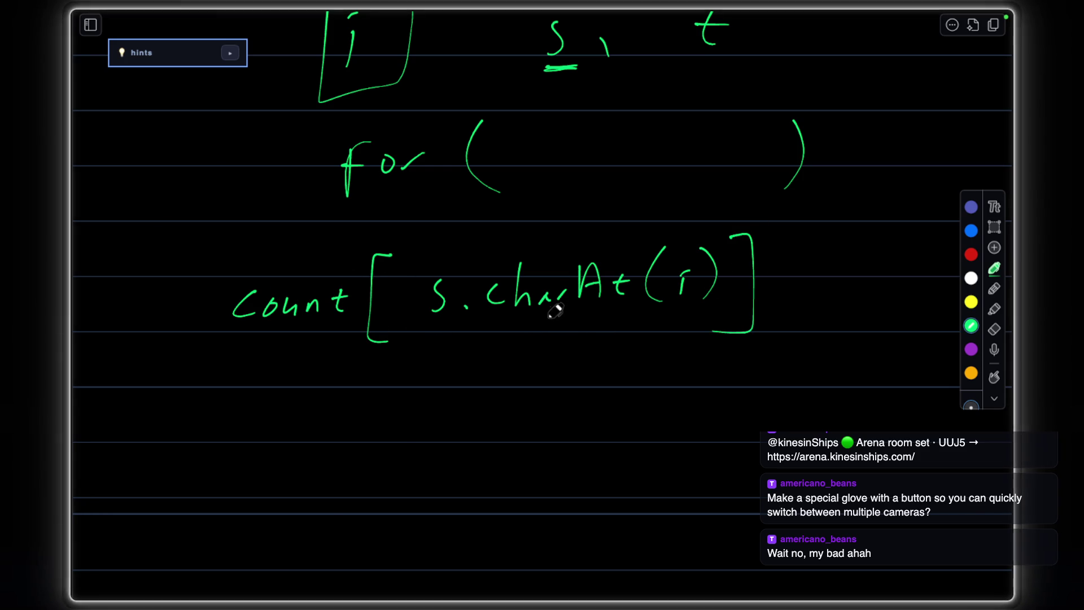
left_click_drag(423, 321, 720, 311)
key("ctrl+z")
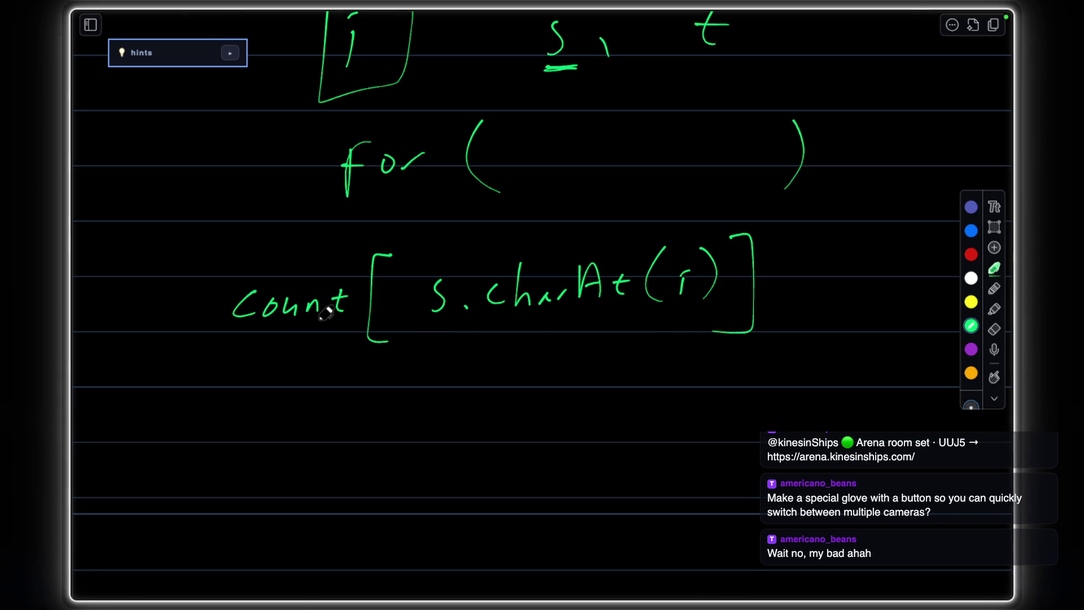
mouse_move(792, 291)
left_mouse_down()
mouse_move(829, 290)
mouse_move(810, 307)
left_mouse_up()
mouse_move(838, 292)
left_mouse_down()
mouse_move(866, 290)
mouse_move(849, 304)
left_mouse_up()
left_click_drag(879, 275, 874, 316)
scroll(543, 277, "down", 3)
mouse_move(377, 334)
left_mouse_down()
mouse_move(378, 360)
mouse_move(437, 356)
left_mouse_up()
mouse_move(444, 339)
left_mouse_down()
mouse_move(495, 347)
mouse_move(488, 355)
left_mouse_up()
Write a second line count["K"]++; and underline the quoted K.
mouse_move(534, 307)
left_mouse_down()
mouse_move(542, 377)
mouse_move(562, 331)
left_mouse_up()
left_click_drag(570, 315, 618, 364)
left_click_drag(650, 315, 633, 339)
left_click_drag(634, 338, 654, 360)
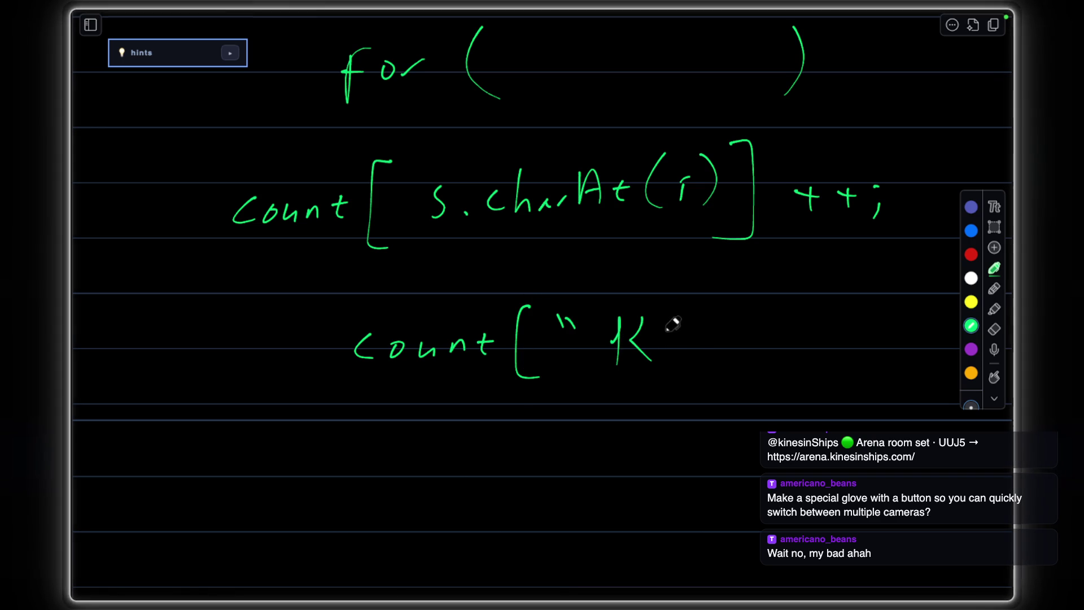
mouse_move(691, 312)
left_mouse_down()
mouse_move(676, 330)
mouse_move(721, 374)
left_mouse_up()
mouse_move(762, 341)
left_mouse_down()
mouse_move(786, 339)
mouse_move(776, 354)
left_mouse_up()
mouse_move(800, 341)
left_mouse_down()
mouse_move(820, 338)
mouse_move(813, 355)
left_mouse_up()
scroll(593, 339, "down", 2)
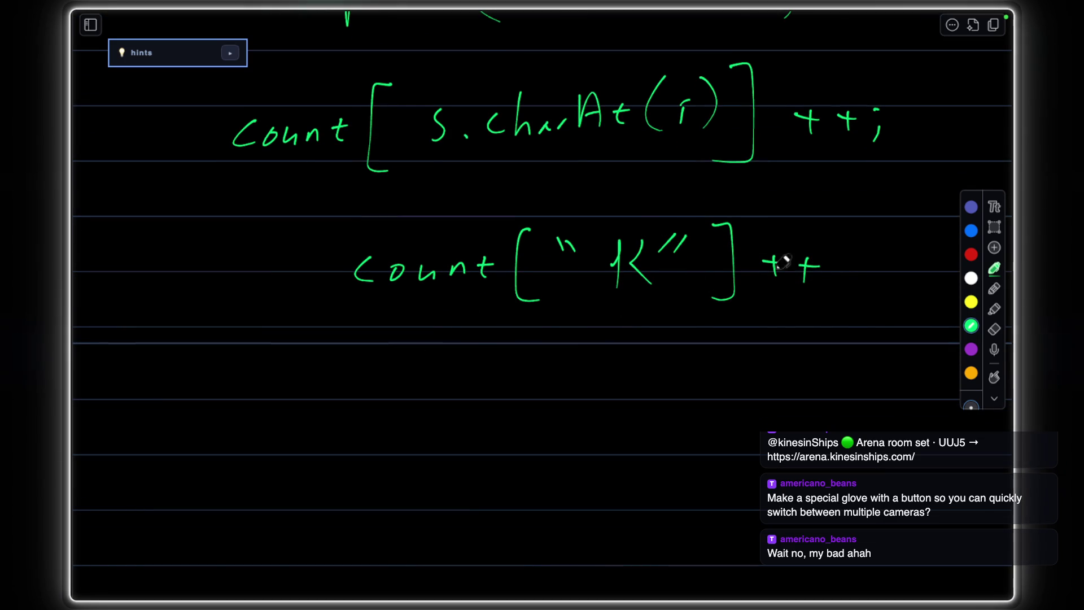
left_click_drag(842, 269, 835, 292)
mouse_move(612, 307)
left_mouse_down()
mouse_move(664, 314)
mouse_move(634, 293)
left_mouse_up()
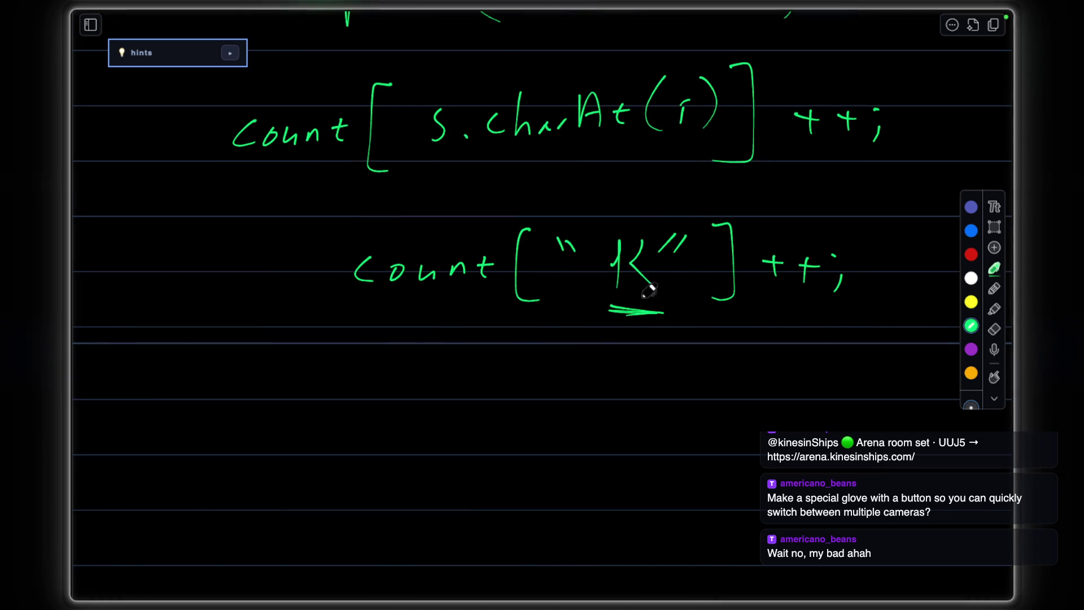
scroll(619, 254, "down", 2)
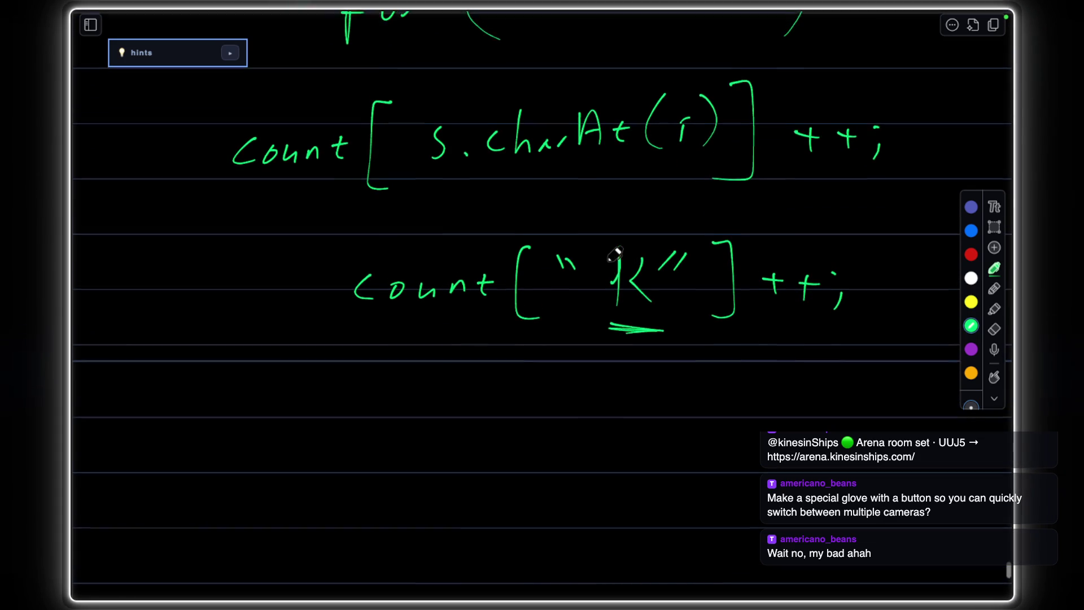
scroll(582, 307, "down", 1)
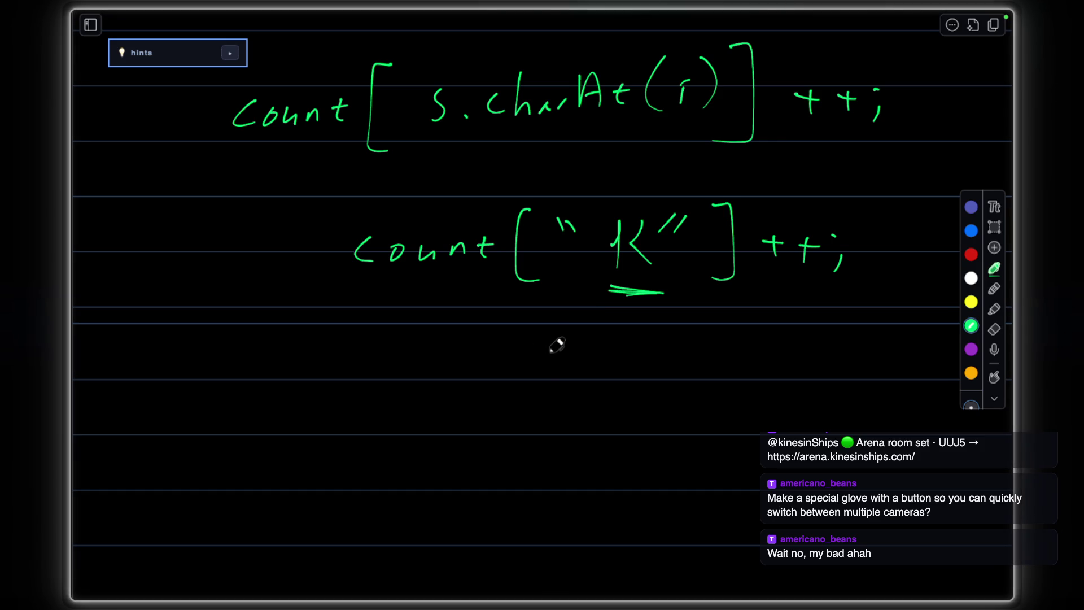
scroll(556, 346, "down", 3)
Sketch wide brackets with 128 and int[] below, then thicken the K underline.
left_click_drag(261, 322, 289, 398)
left_click_drag(872, 330, 860, 398)
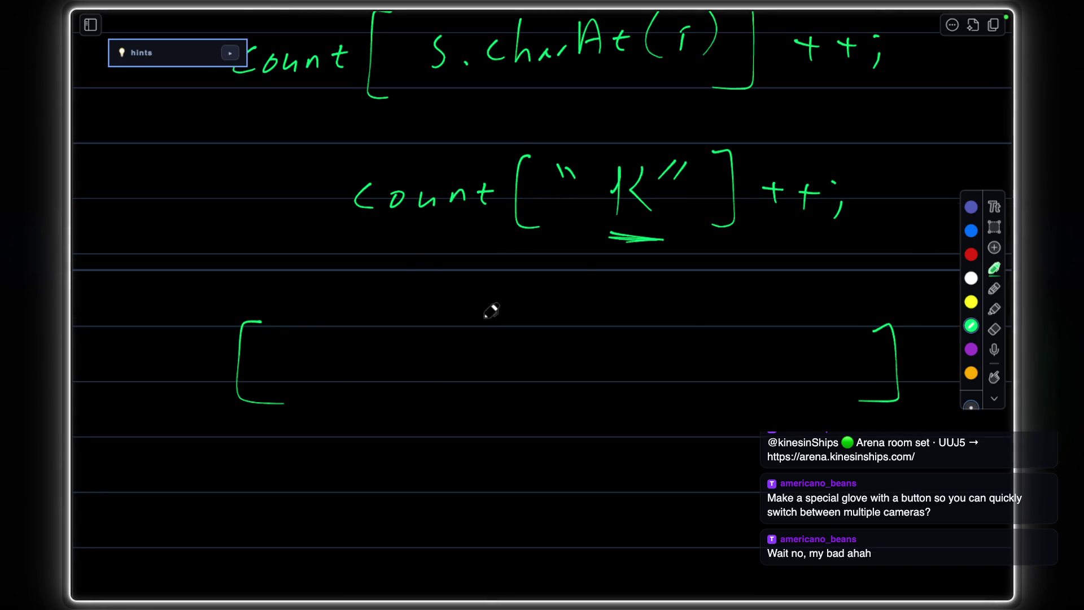
scroll(491, 312, "up", 3)
scroll(508, 312, "up", 1)
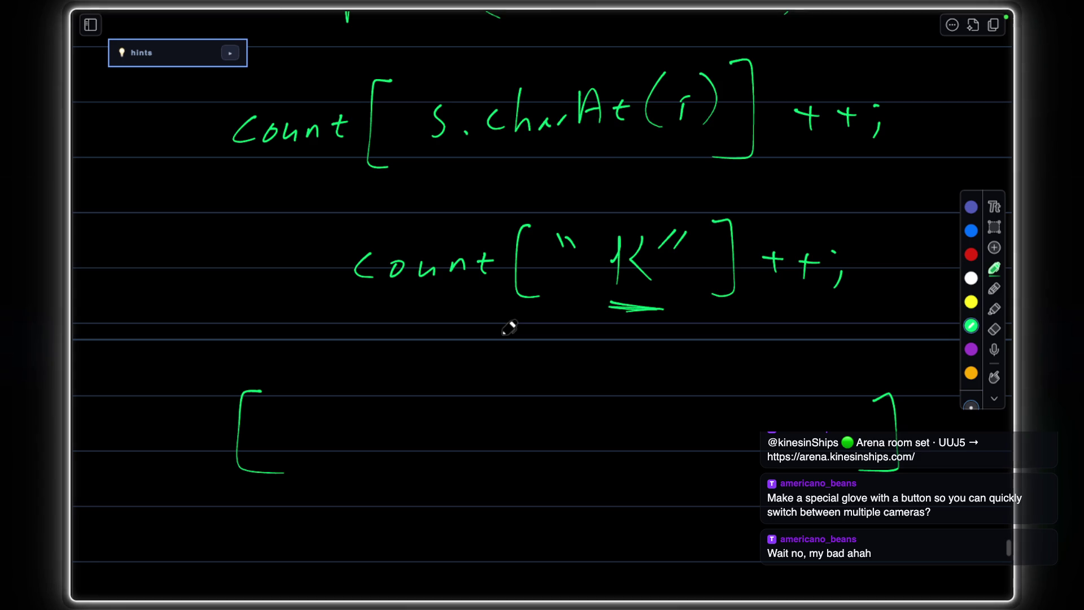
scroll(305, 390, "down", 3)
scroll(280, 364, "down", 2)
left_click_drag(261, 360, 288, 428)
mouse_move(366, 408)
left_mouse_down()
mouse_move(369, 445)
mouse_move(445, 440)
left_mouse_up()
left_click_drag(347, 459, 474, 461)
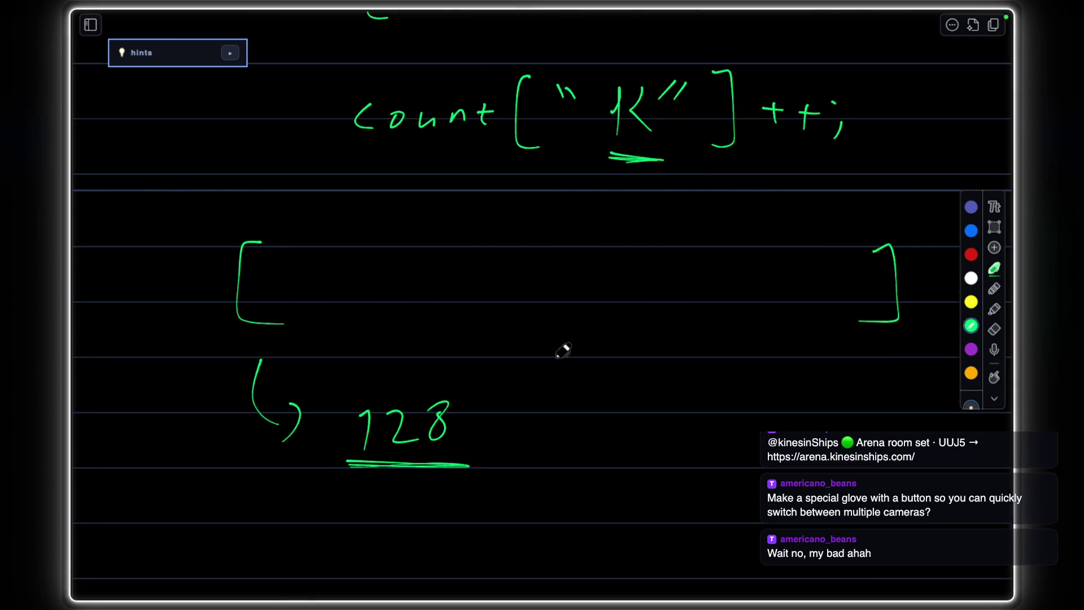
scroll(550, 351, "down", 2)
left_click_drag(532, 381, 528, 400)
left_click_drag(551, 373, 549, 397)
left_click_drag(556, 381, 608, 397)
left_click_drag(637, 362, 648, 398)
left_click_drag(540, 369, 541, 370)
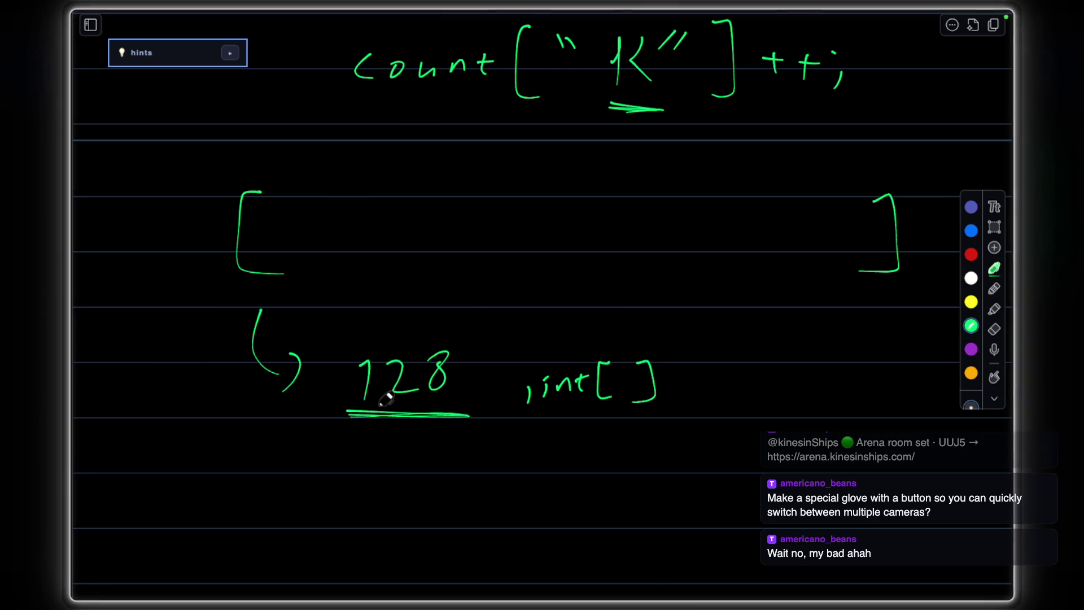
scroll(643, 296, "up", 1)
scroll(645, 254, "down", 1)
scroll(645, 244, "up", 1)
scroll(627, 246, "down", 2)
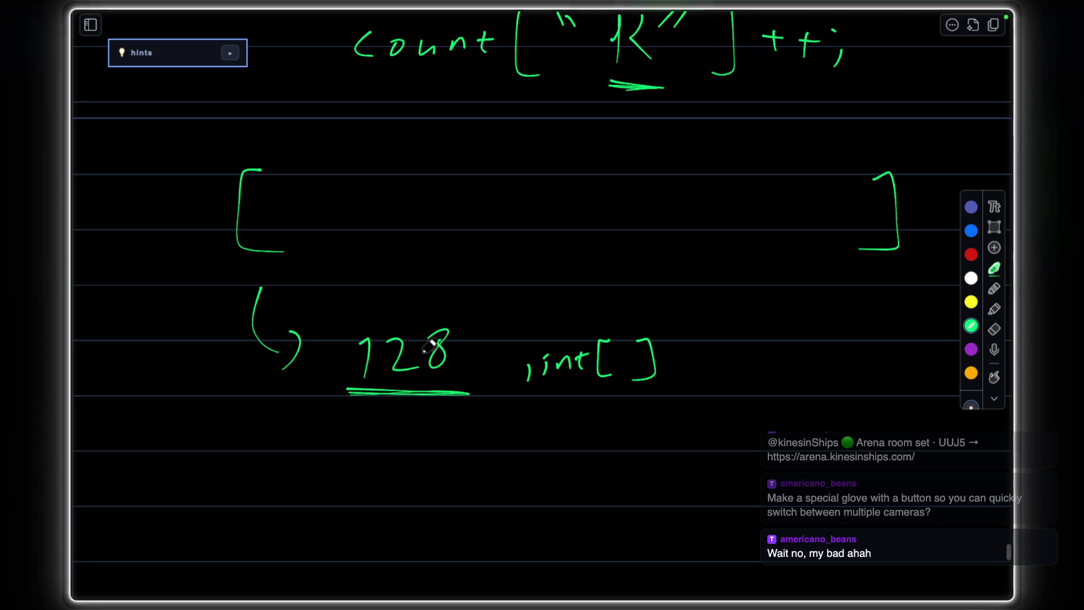
scroll(542, 254, "up", 2)
scroll(669, 212, "up", 3)
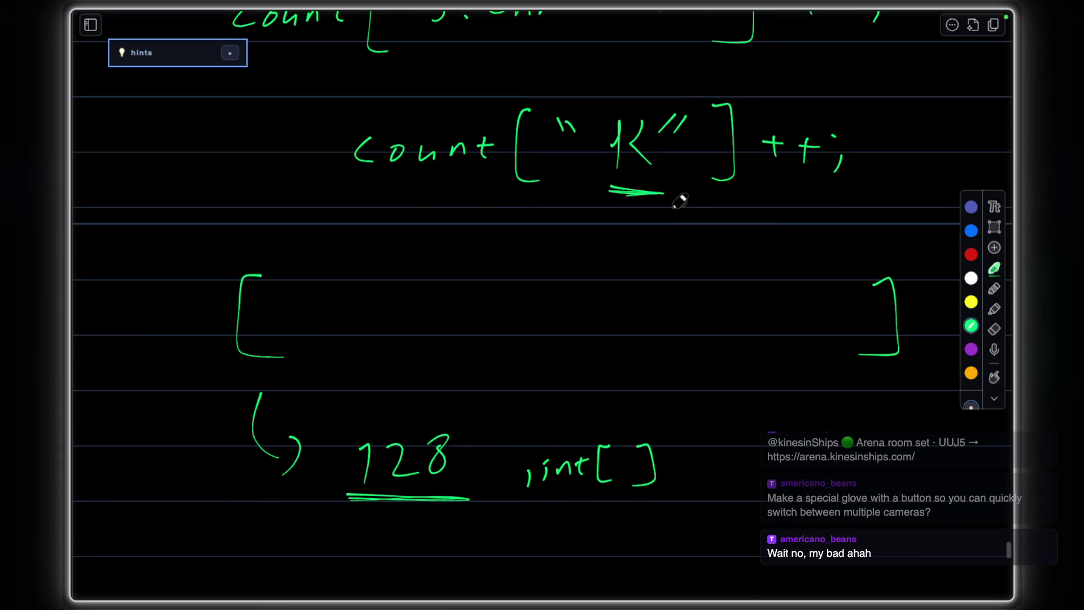
mouse_move(627, 188)
left_mouse_down()
mouse_move(661, 189)
mouse_move(631, 181)
left_mouse_up()
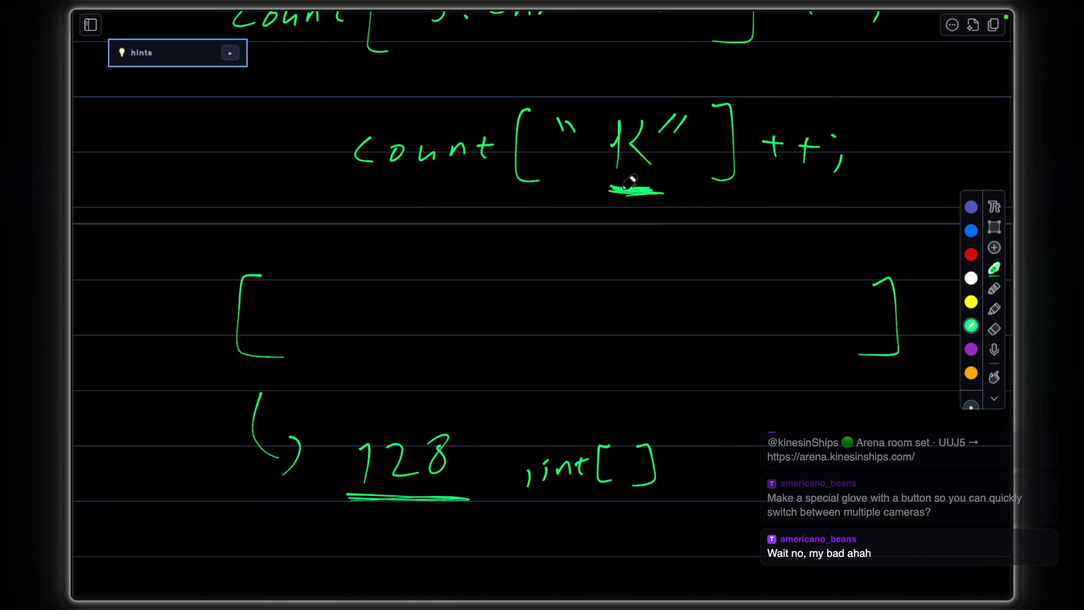
scroll(671, 136, "up", 3)
scroll(652, 128, "up", 2)
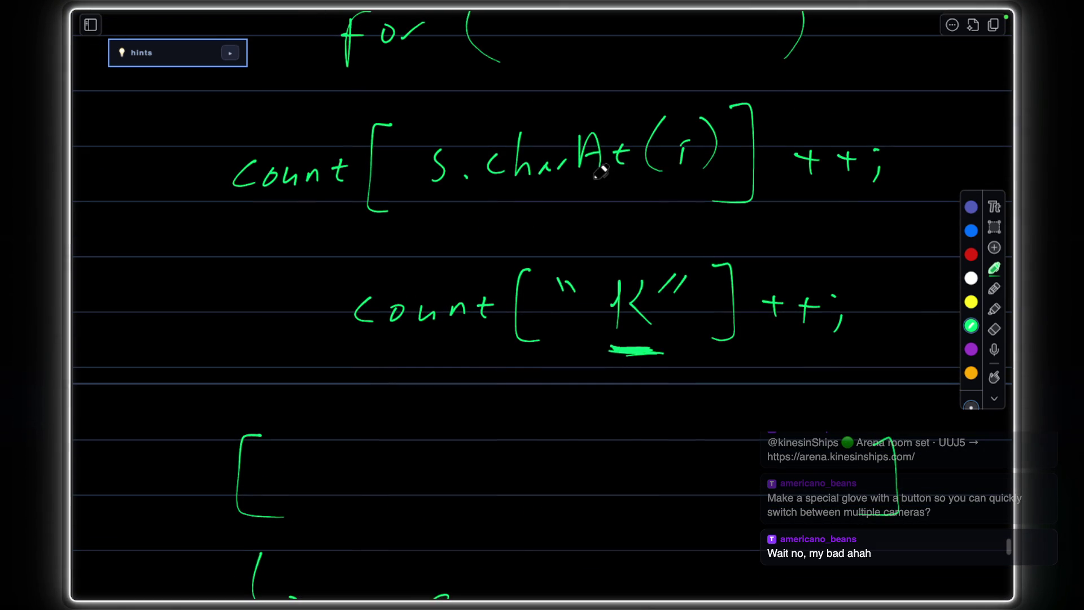
scroll(636, 288, "down", 2)
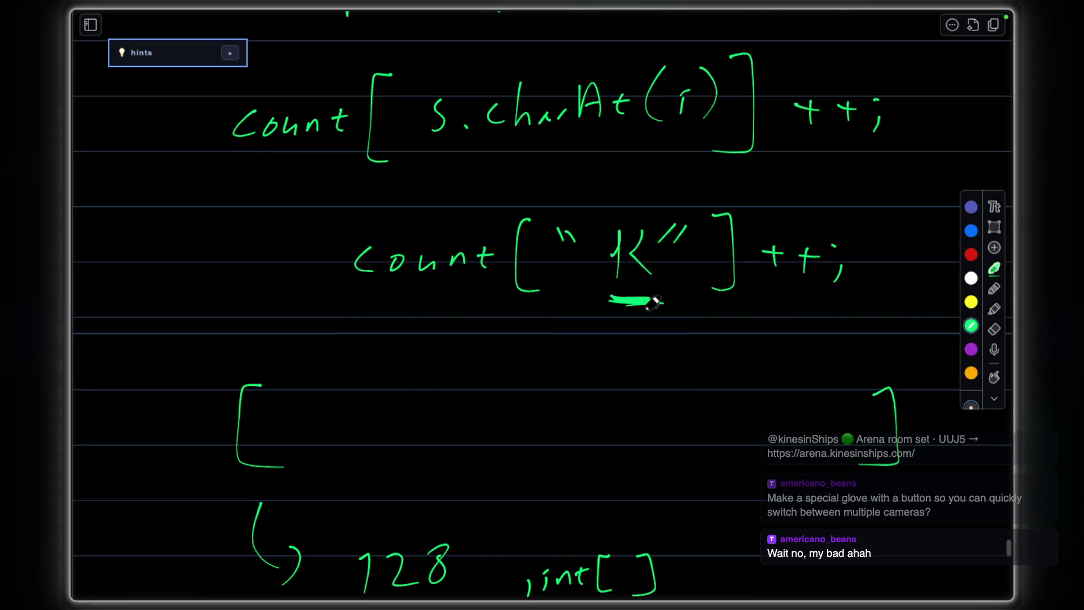
scroll(627, 288, "down", 3)
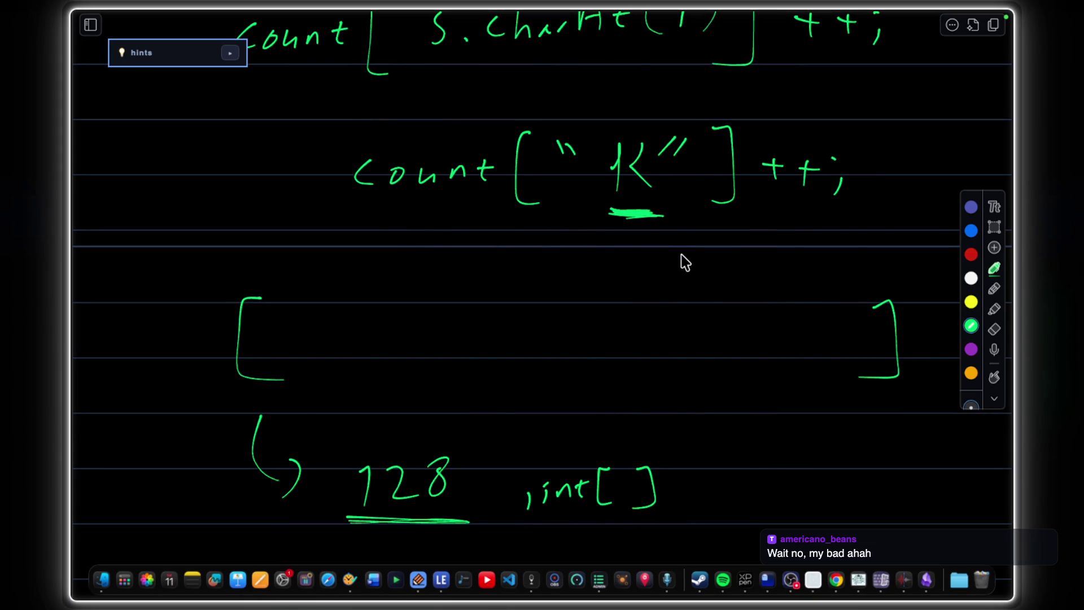
scroll(701, 282, "up", 2)
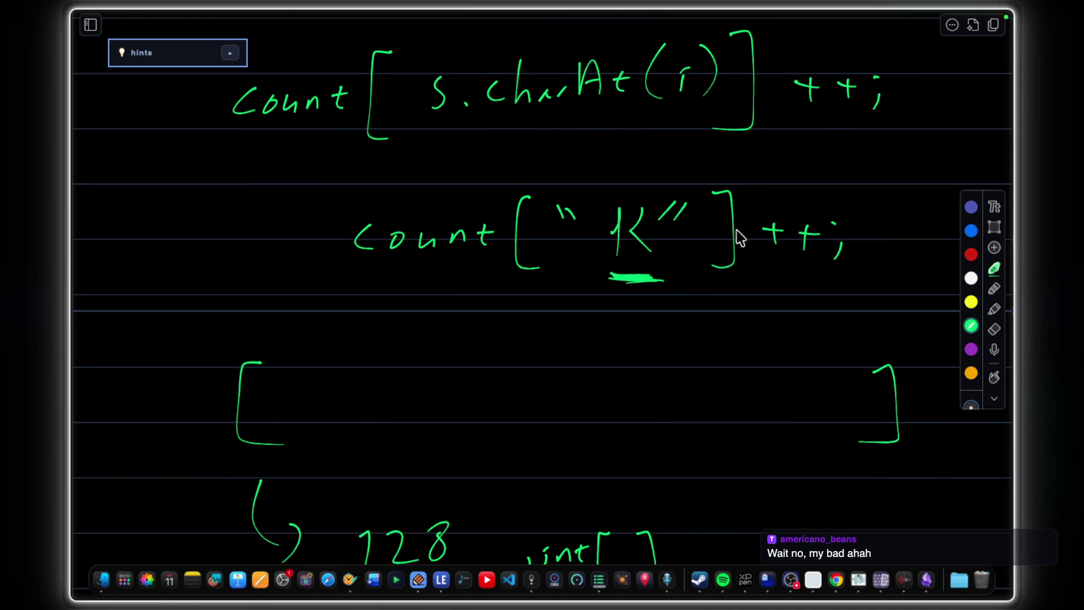
scroll(739, 238, "down", 2)
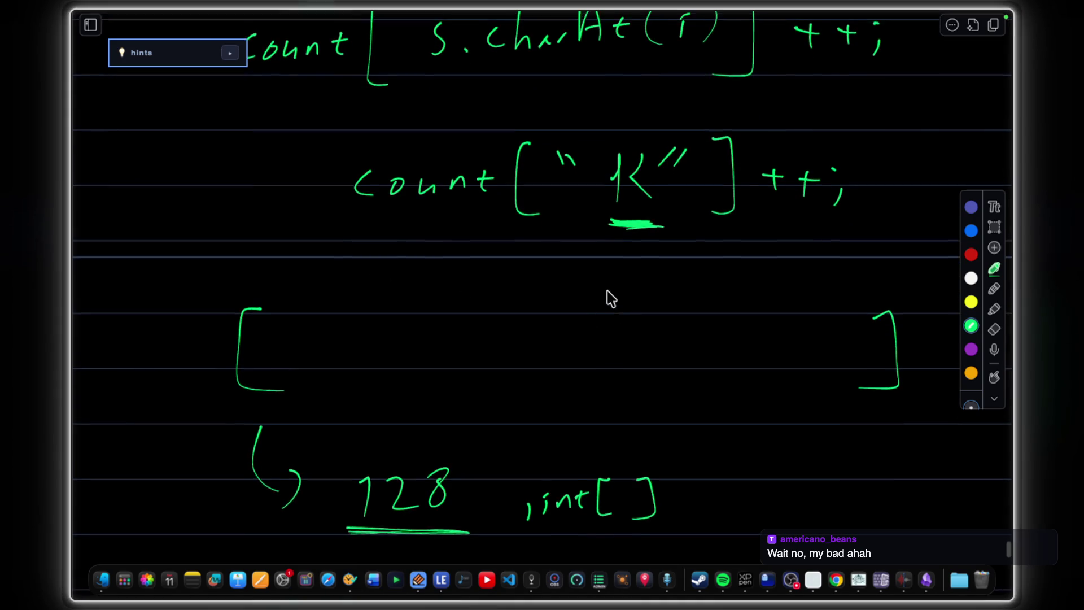
scroll(678, 314, "up", 1)
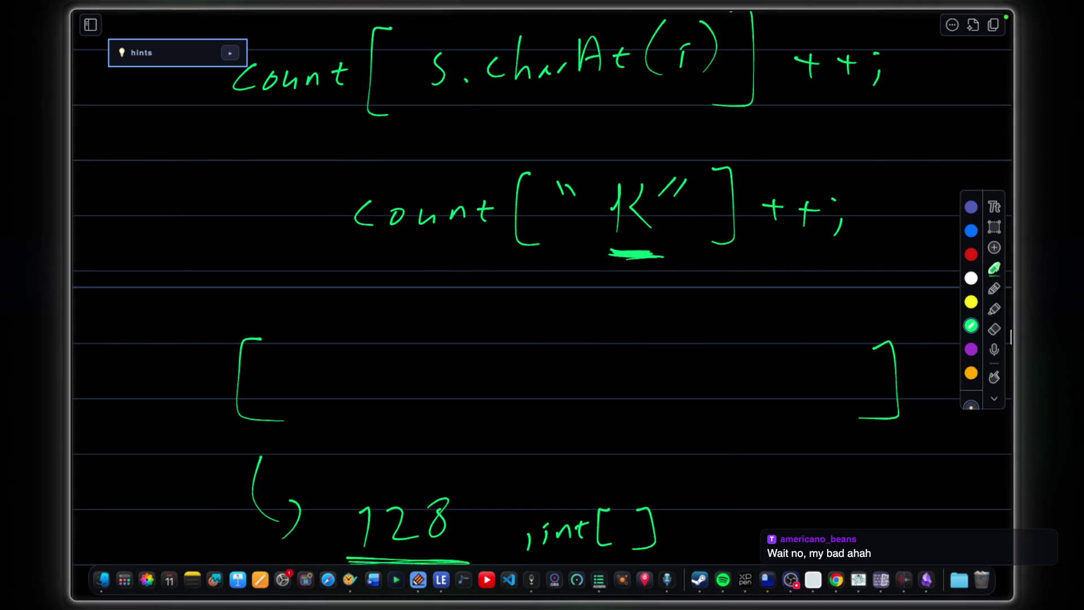
left_click(995, 329)
scroll(320, 399, "down", 1)
left_click_drag(254, 373, 669, 508)
mouse_move(407, 525)
left_mouse_down()
mouse_move(889, 373)
mouse_move(890, 305)
left_mouse_up()
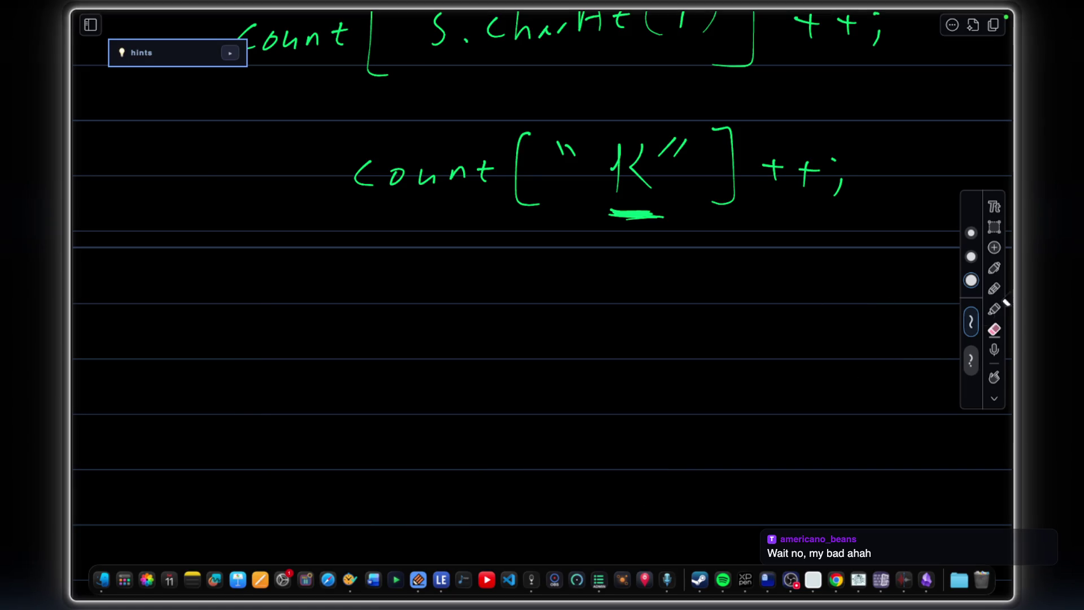
Reinforce the K underline in ink and start a third count["1 line.
left_click(995, 268)
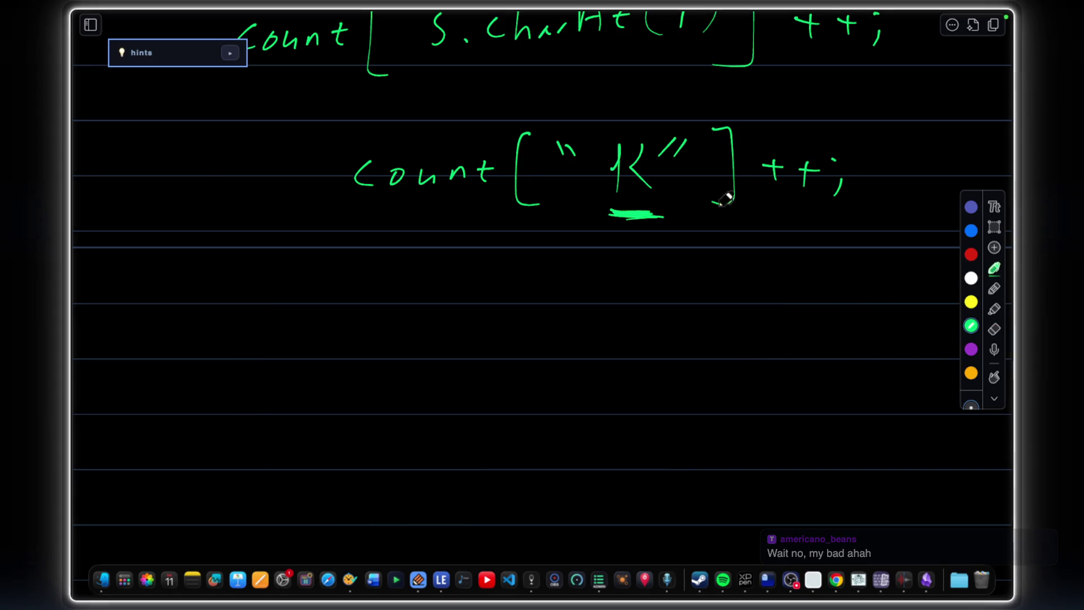
scroll(724, 199, "up", 1)
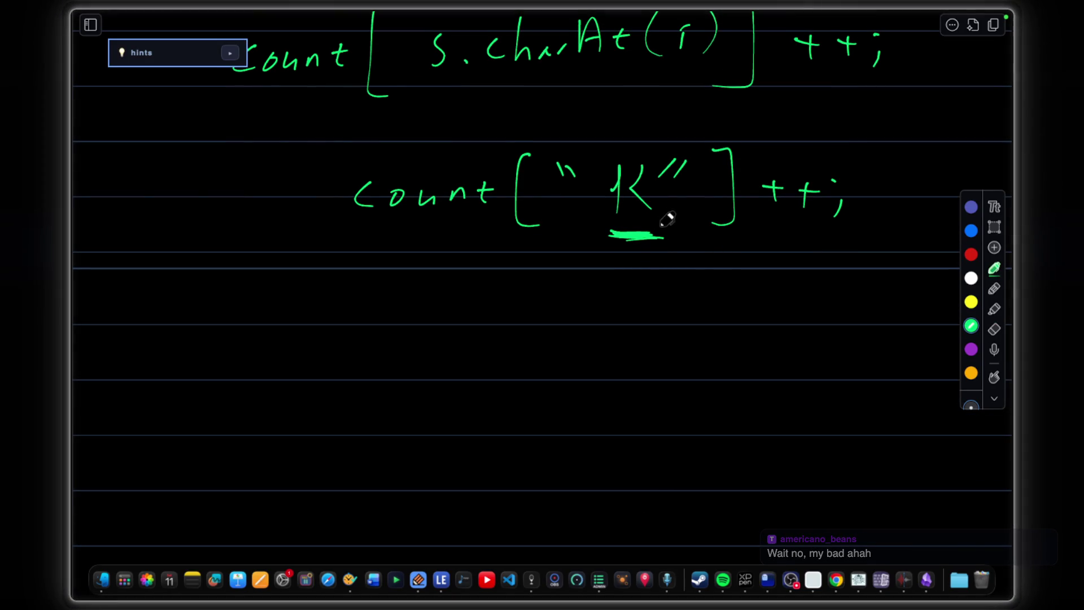
scroll(661, 250, "up", 2)
scroll(659, 251, "up", 1)
scroll(657, 254, "up", 2)
left_click_drag(610, 356, 665, 351)
scroll(645, 255, "up", 3)
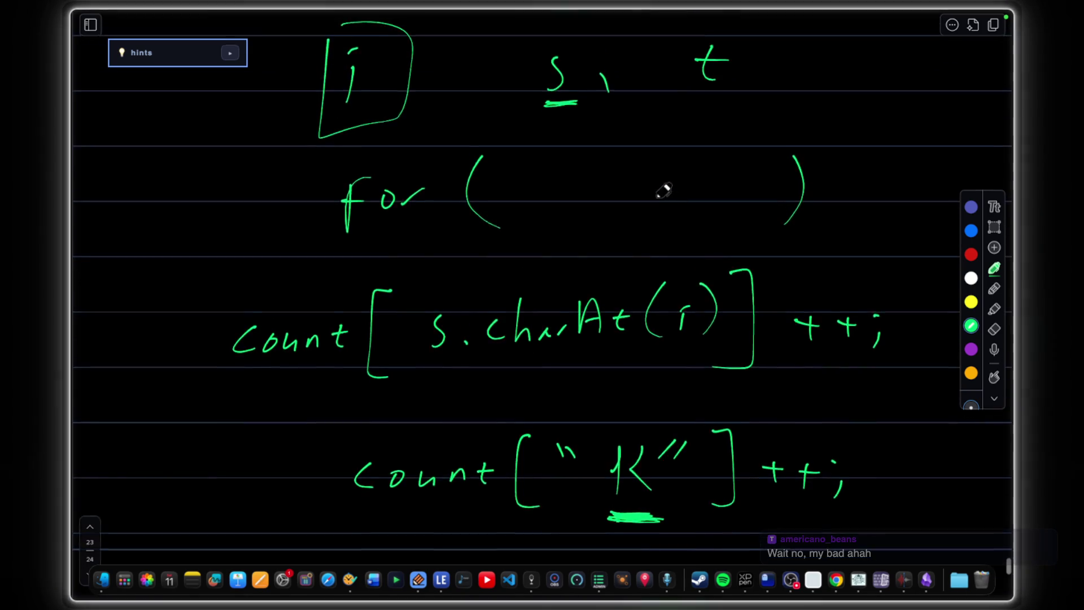
scroll(645, 211, "up", 2)
left_click_drag(555, 123, 584, 127)
left_click_drag(691, 117, 695, 144)
scroll(701, 155, "down", 2)
scroll(701, 156, "down", 1)
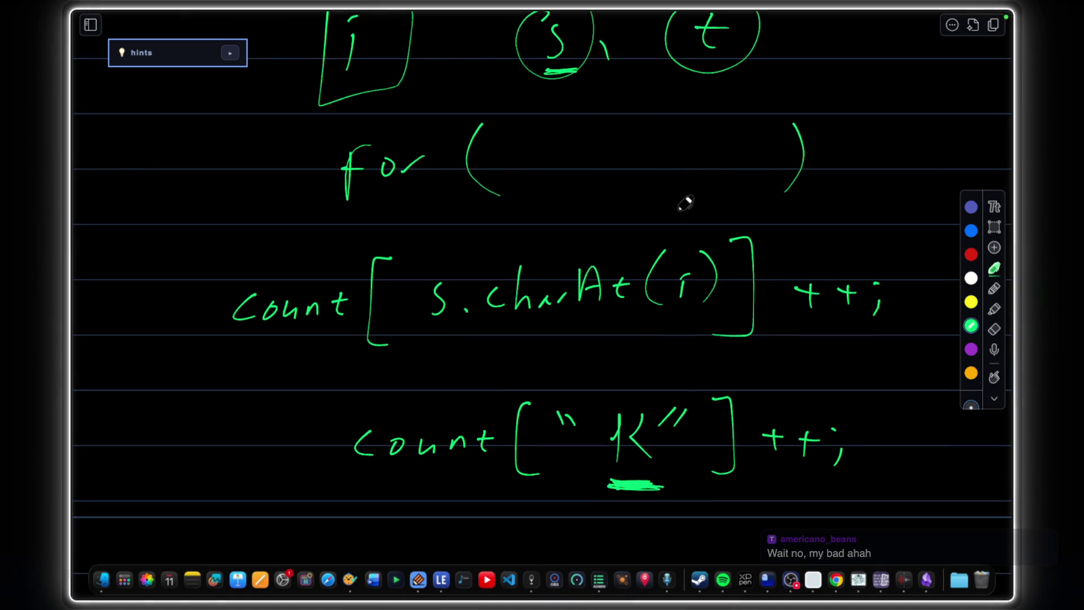
scroll(682, 195, "down", 3)
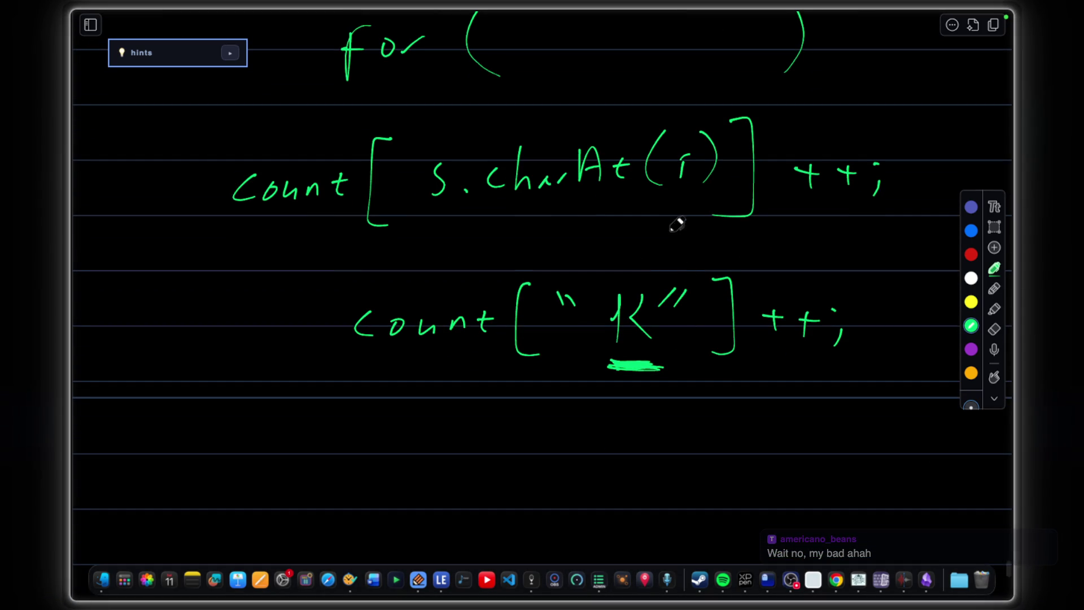
scroll(676, 225, "down", 3)
mouse_move(373, 322)
left_mouse_down()
mouse_move(359, 347)
mouse_move(400, 336)
mouse_move(461, 344)
left_mouse_up()
key("ctrl+z")
key("ctrl+z")
key("ctrl+z")
mouse_move(470, 321)
left_mouse_down()
mouse_move(484, 343)
mouse_move(487, 332)
left_mouse_up()
left_click_drag(521, 299, 534, 363)
left_click_drag(551, 303, 555, 315)
left_click_drag(561, 301, 617, 358)
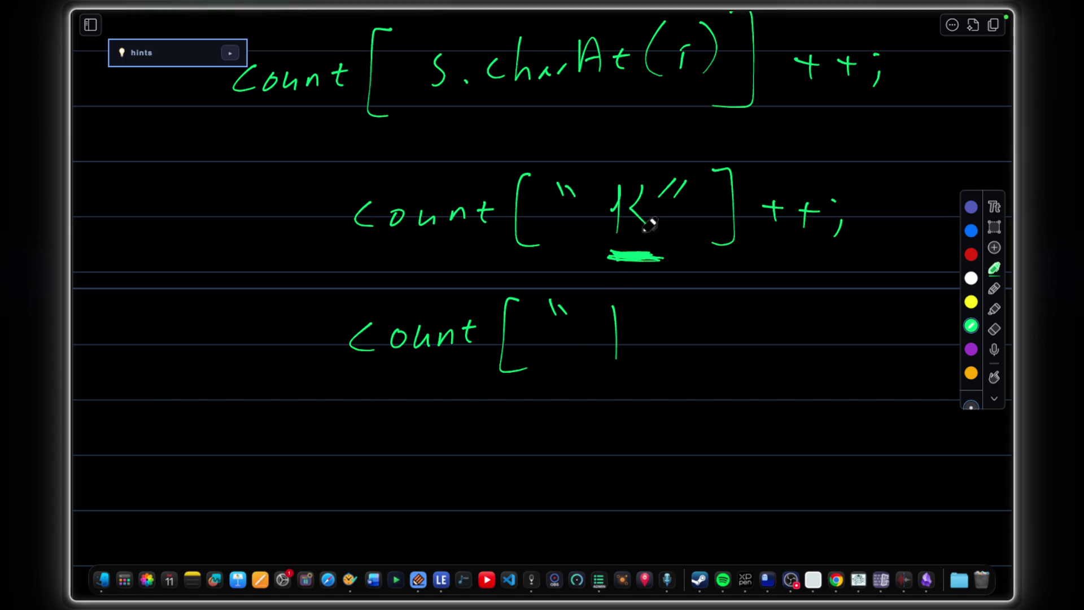
scroll(648, 221, "up", 2)
scroll(635, 254, "up", 2)
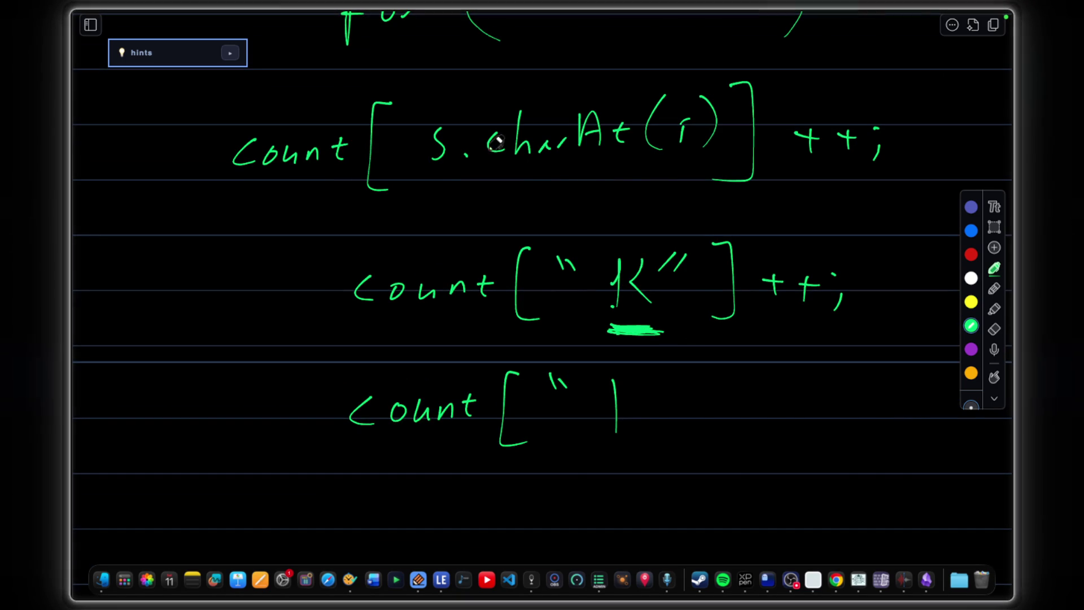
Erase the unfinished third line and the quoted K count line.
left_click(994, 330)
left_click_drag(379, 398, 626, 398)
mouse_move(508, 351)
left_mouse_down()
mouse_move(394, 291)
mouse_move(847, 292)
mouse_move(627, 334)
mouse_move(758, 264)
mouse_move(383, 288)
left_mouse_up()
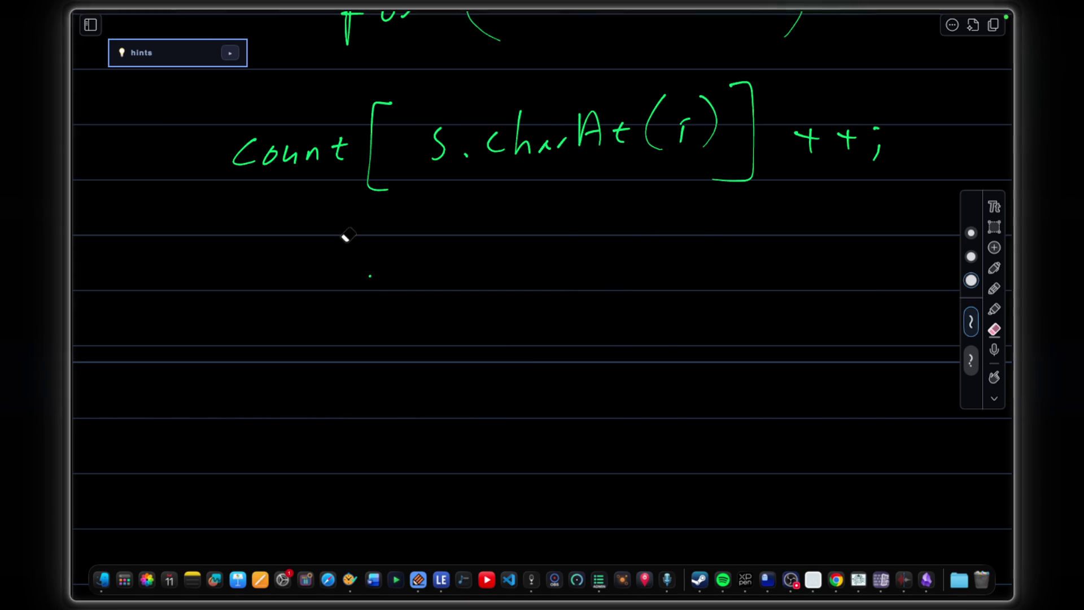
Write count[ in green on the new line, undoing a badly drawn t.
left_click(994, 269)
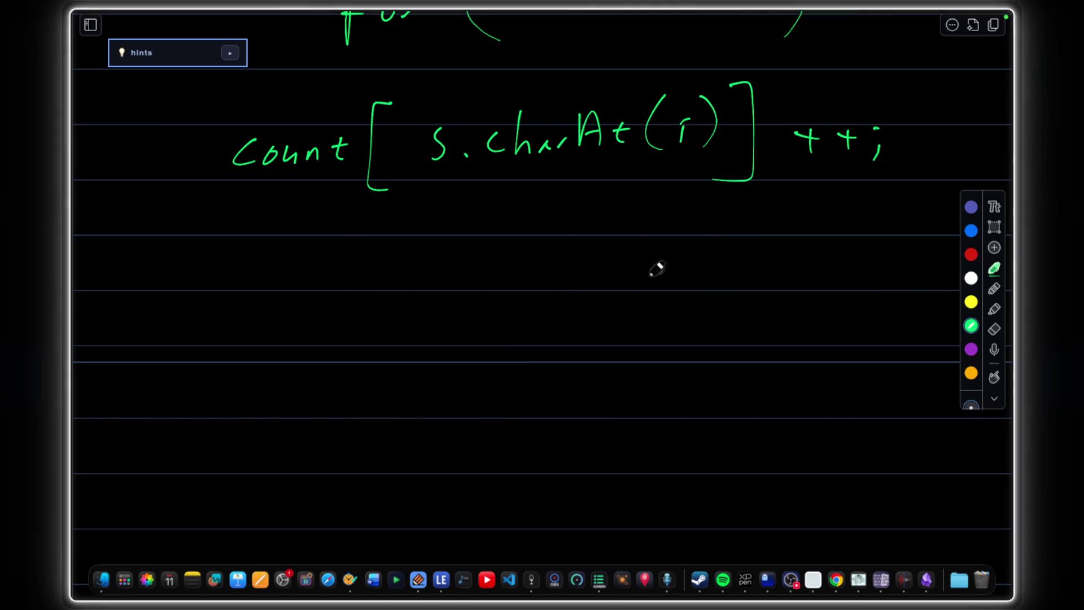
mouse_move(242, 250)
left_mouse_down()
mouse_move(225, 276)
mouse_move(271, 271)
left_mouse_up()
left_click_drag(279, 255, 349, 275)
mouse_move(339, 254)
left_mouse_down()
mouse_move(359, 252)
mouse_move(389, 301)
left_mouse_up()
left_click(421, 261)
left_click_drag(441, 247, 447, 275)
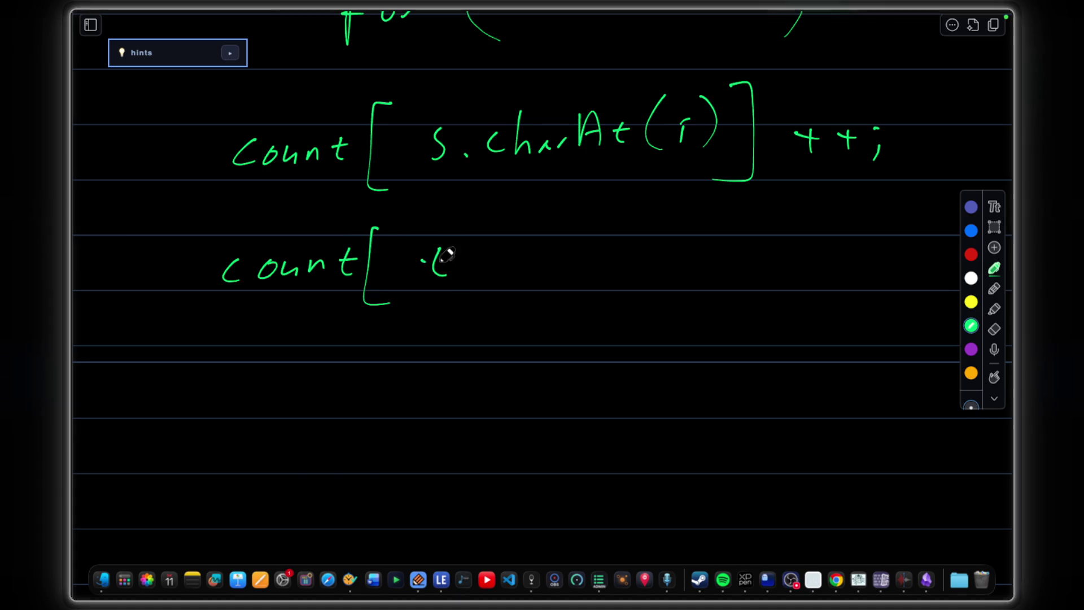
key("ctrl+z")
key("ctrl+z")
Add a red t, then finish .charAt(i) in green after it.
left_click(972, 253)
mouse_move(441, 238)
left_mouse_down()
mouse_move(435, 273)
mouse_move(453, 251)
mouse_move(517, 269)
left_mouse_up()
left_click(971, 325)
mouse_move(547, 219)
left_mouse_down()
mouse_move(559, 270)
mouse_move(606, 269)
left_mouse_up()
mouse_move(614, 244)
left_mouse_down()
mouse_move(617, 273)
mouse_move(665, 266)
left_mouse_up()
left_click_drag(677, 225, 669, 273)
mouse_move(694, 233)
left_mouse_down()
mouse_move(696, 270)
mouse_move(712, 276)
left_mouse_up()
left_click_drag(733, 212, 729, 299)
scroll(677, 254, "up", 5)
left_click_drag(576, 179, 577, 201)
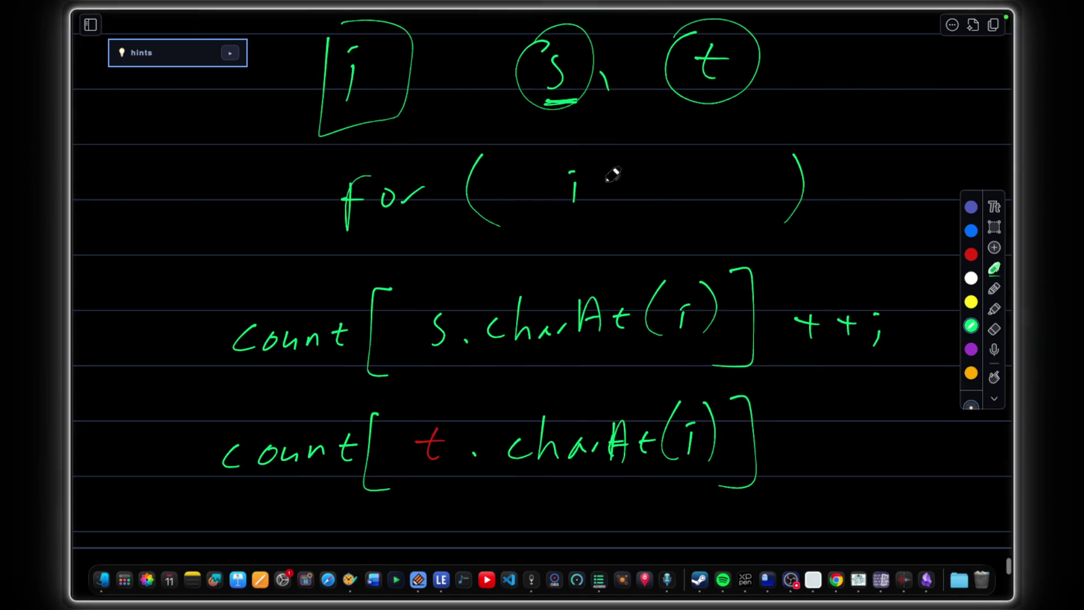
scroll(611, 177, "down", 2)
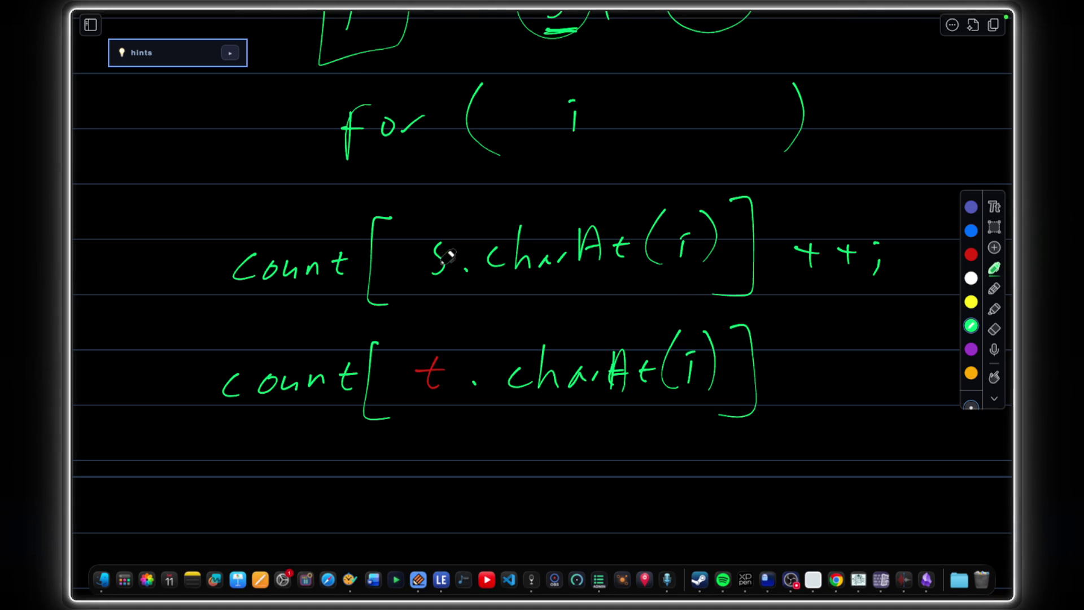
scroll(446, 256, "up", 3)
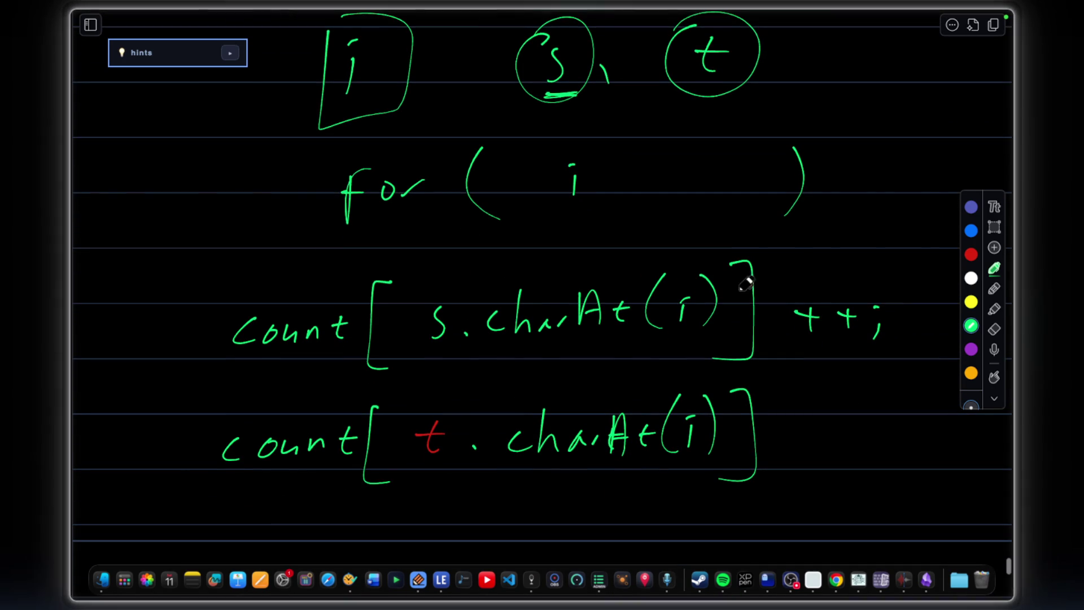
scroll(813, 381, "down", 1)
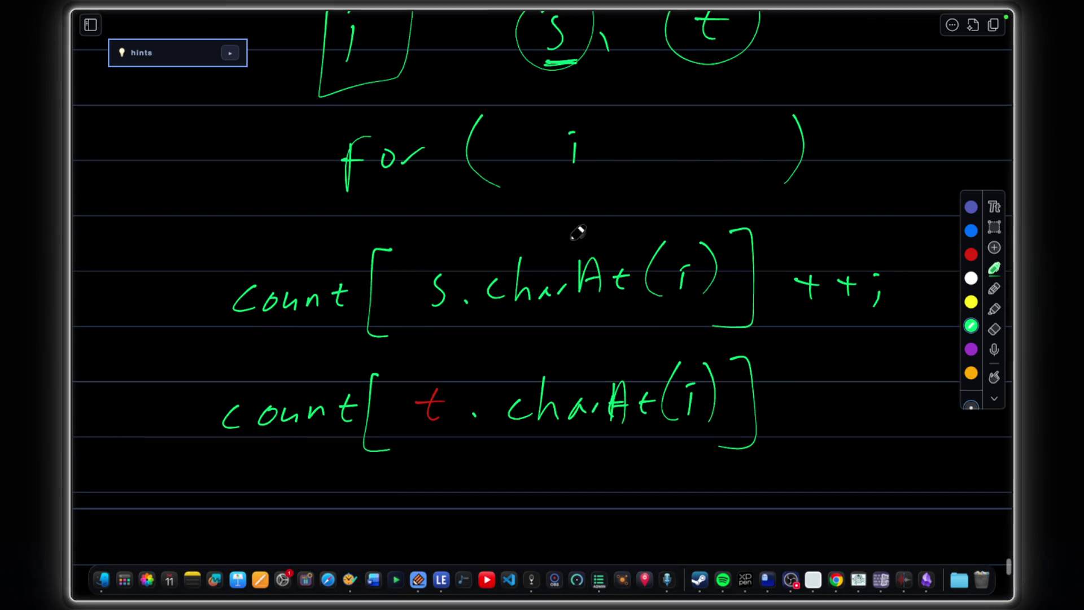
scroll(813, 339, "down", 2)
mouse_move(850, 360)
left_mouse_down()
mouse_move(866, 360)
mouse_move(881, 394)
left_mouse_up()
scroll(805, 313, "up", 3)
scroll(595, 258, "up", 1)
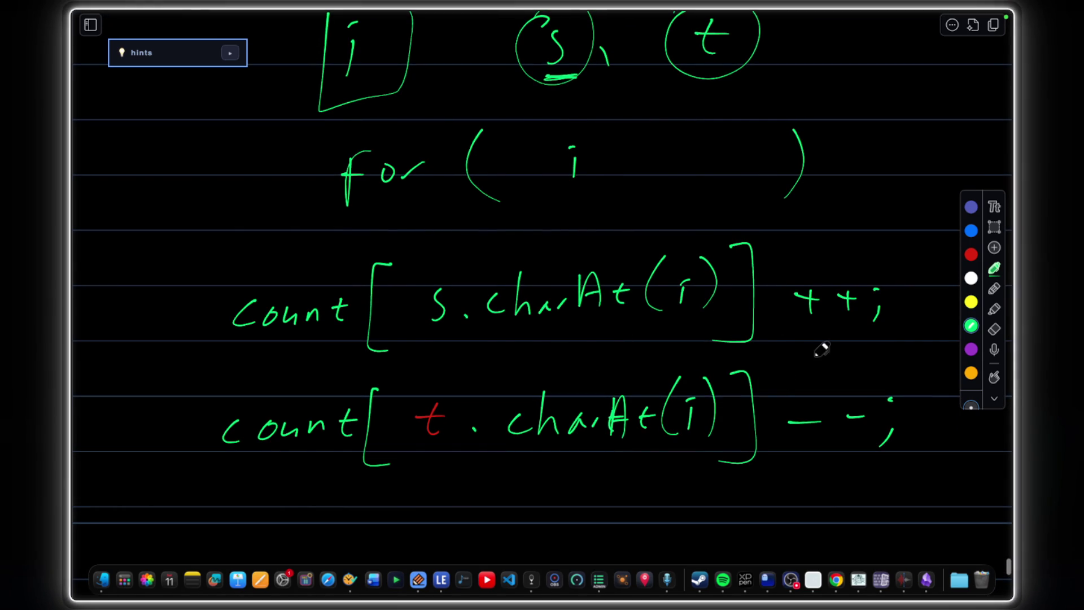
scroll(810, 347, "down", 3)
scroll(593, 339, "down", 3)
scroll(508, 339, "down", 3)
left_click_drag(333, 329, 339, 398)
Write ( count[ after the if to start the condition.
left_click_drag(434, 297, 423, 389)
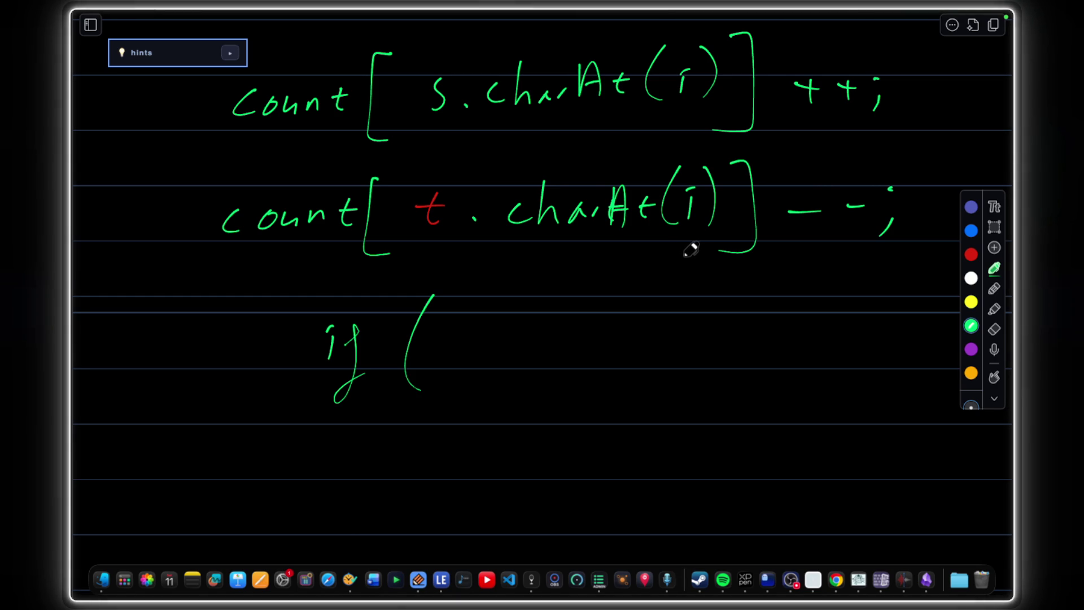
left_click_drag(496, 335, 491, 357)
mouse_move(512, 342)
left_mouse_down()
mouse_move(529, 351)
mouse_move(593, 334)
left_mouse_up()
scroll(542, 203, "up", 5)
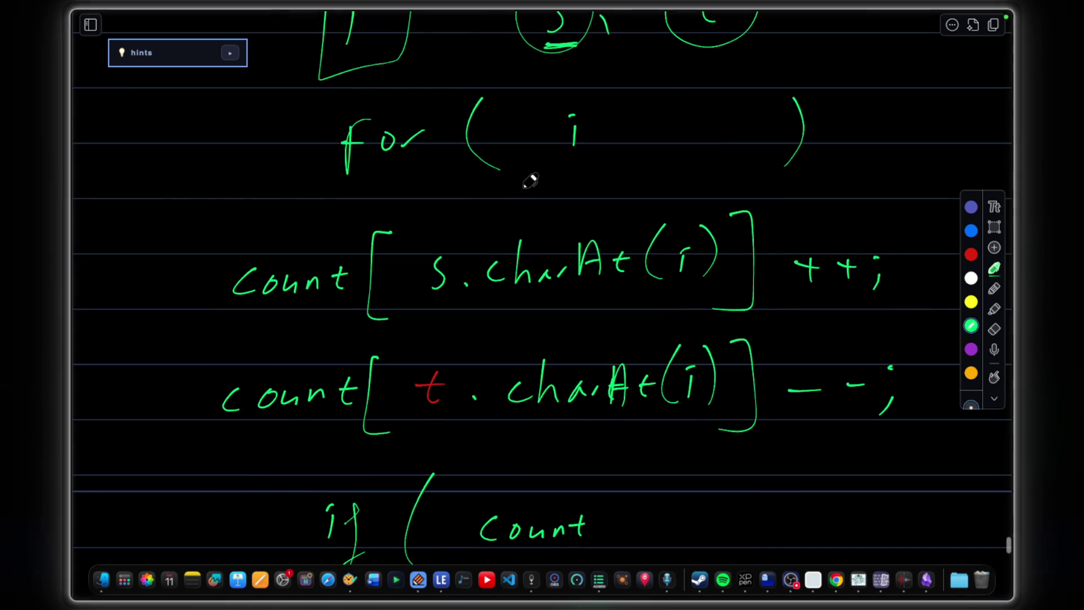
scroll(530, 197, "up", 2)
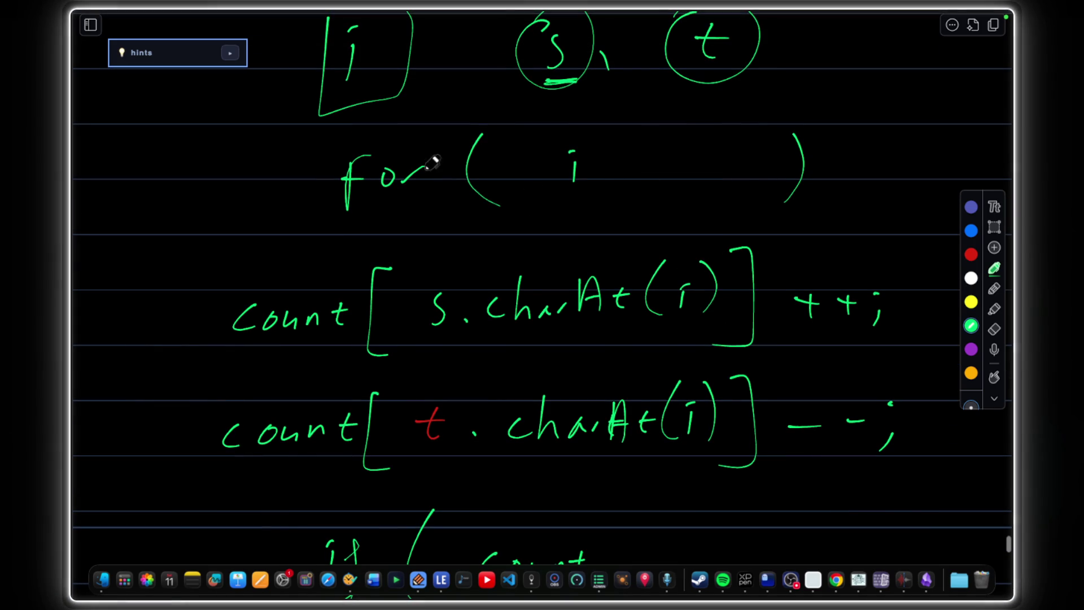
scroll(661, 195, "down", 5)
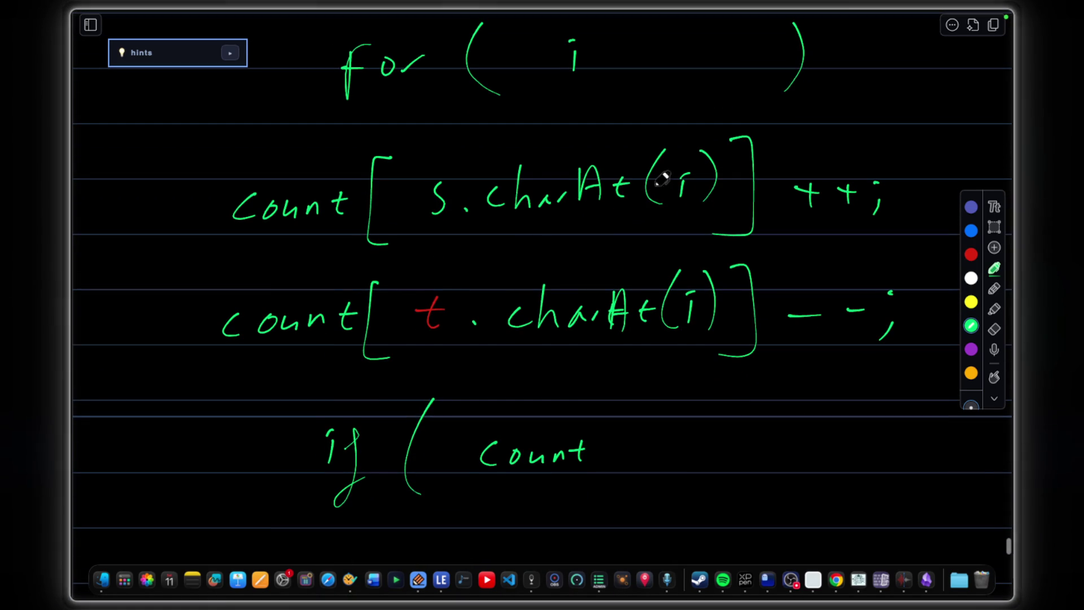
scroll(686, 212, "down", 3)
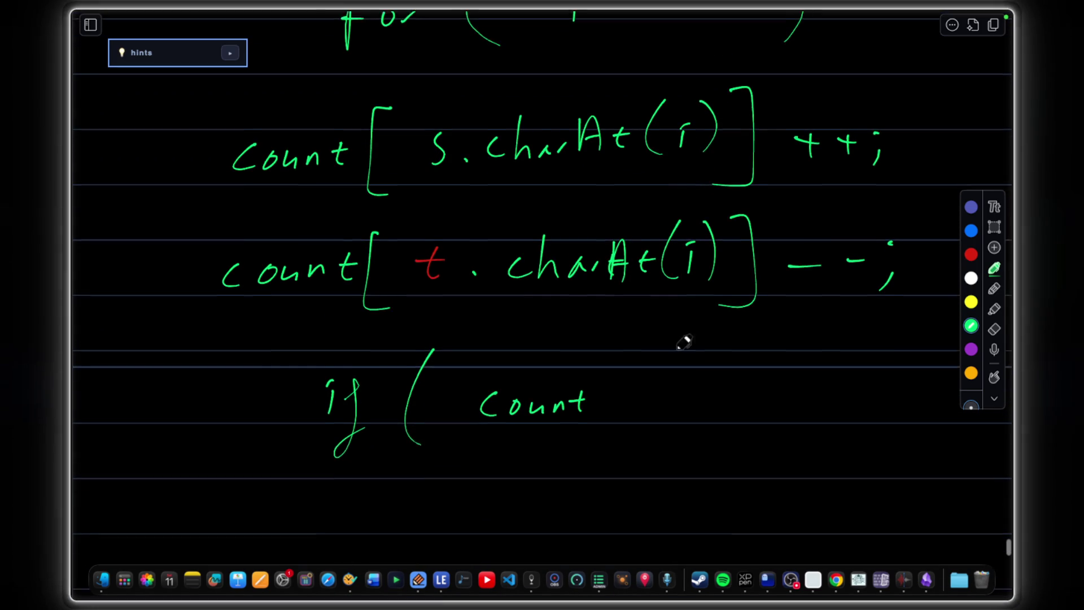
left_click(604, 403)
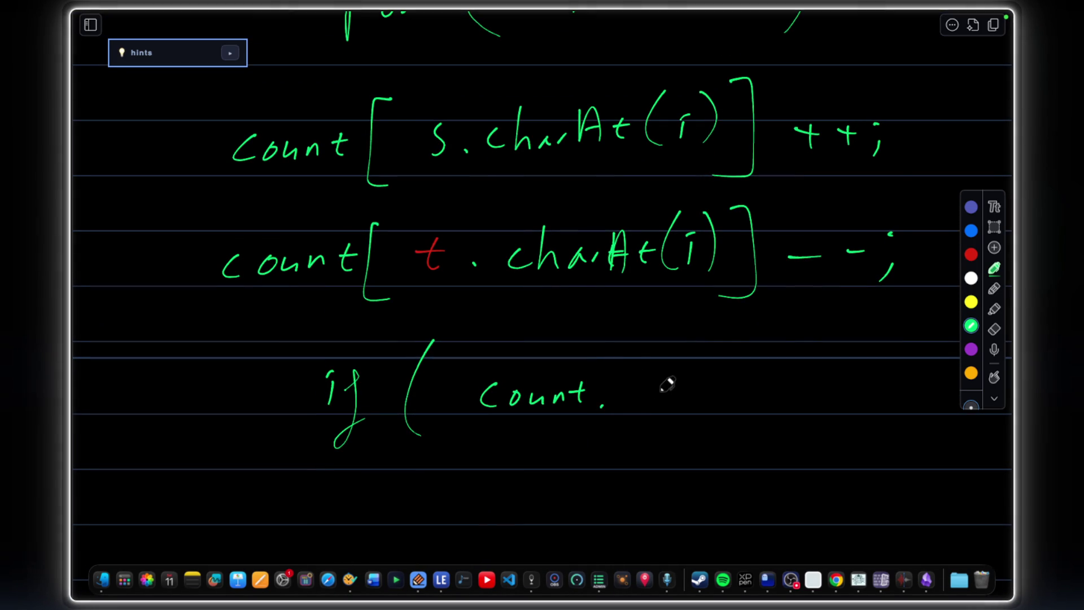
scroll(668, 384, "down", 2)
scroll(656, 372, "up", 4)
scroll(656, 356, "down", 2)
scroll(643, 280, "down", 1)
scroll(627, 306, "down", 2)
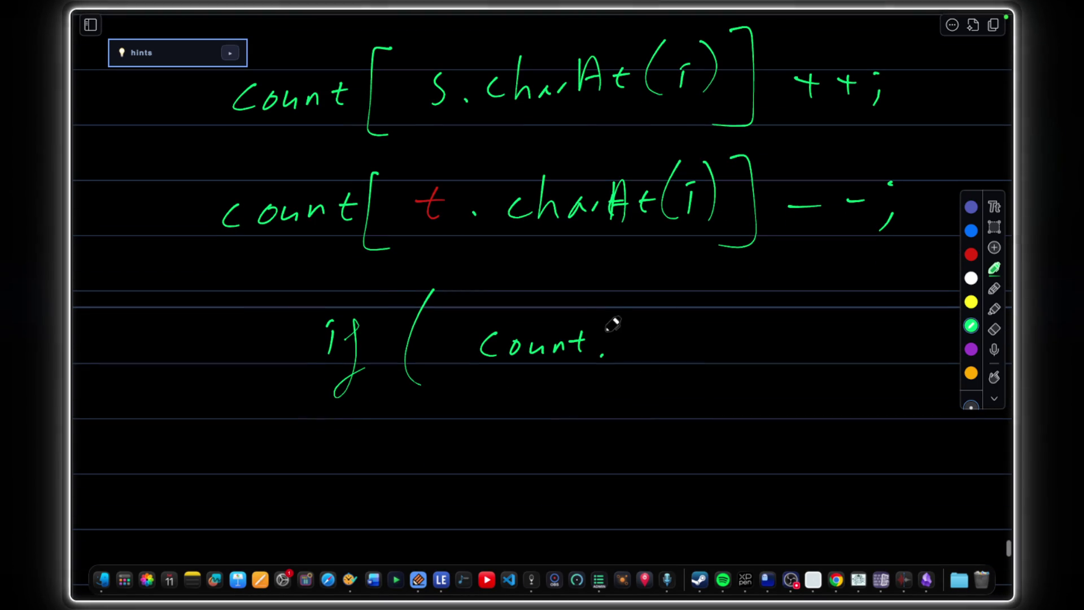
left_click_drag(616, 318, 622, 371)
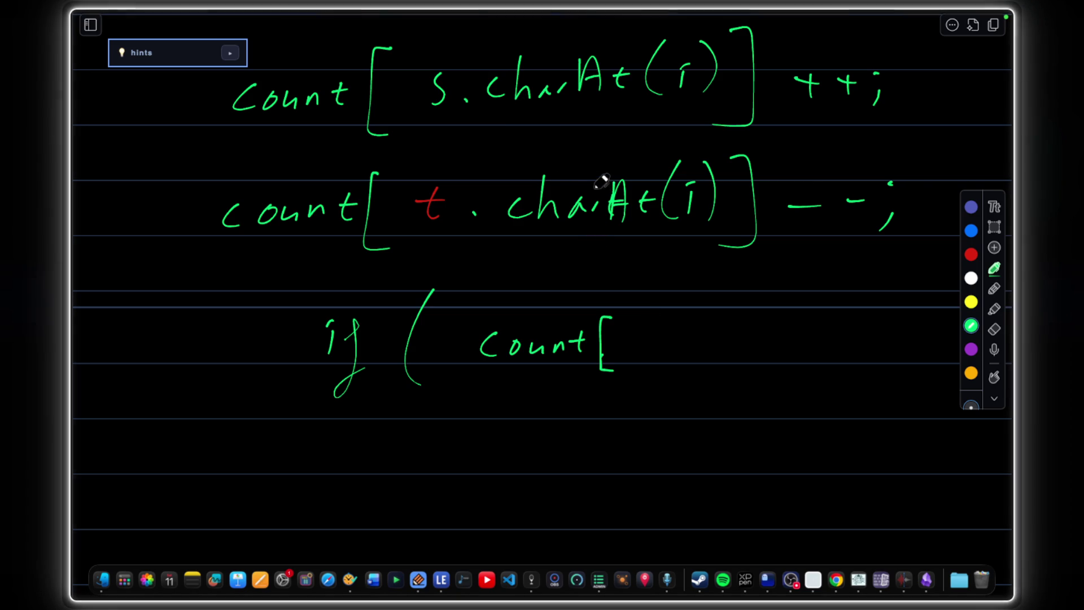
scroll(614, 169, "up", 2)
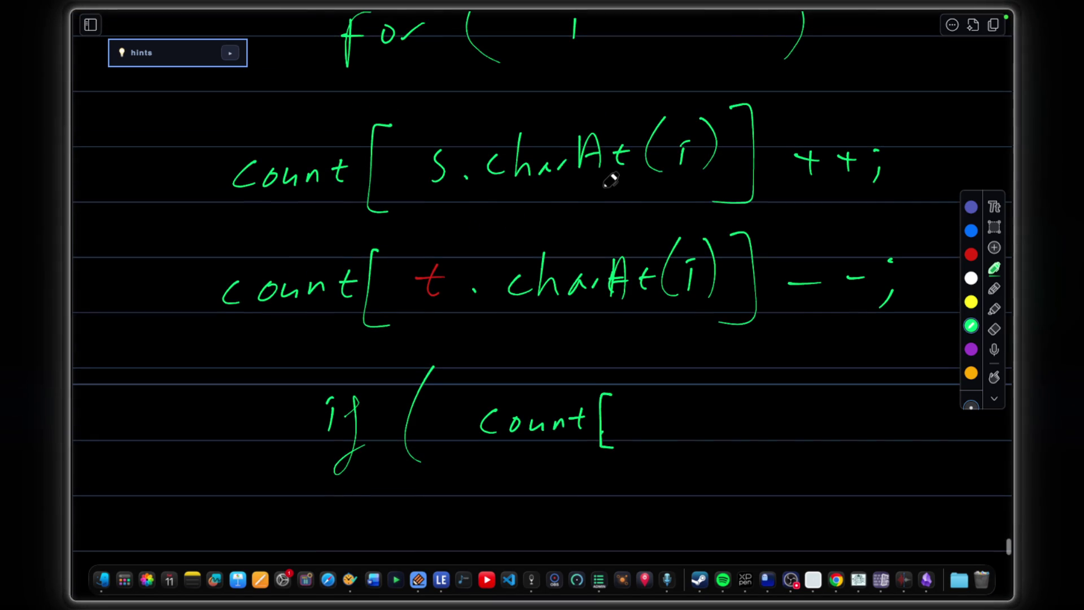
scroll(594, 178, "up", 2)
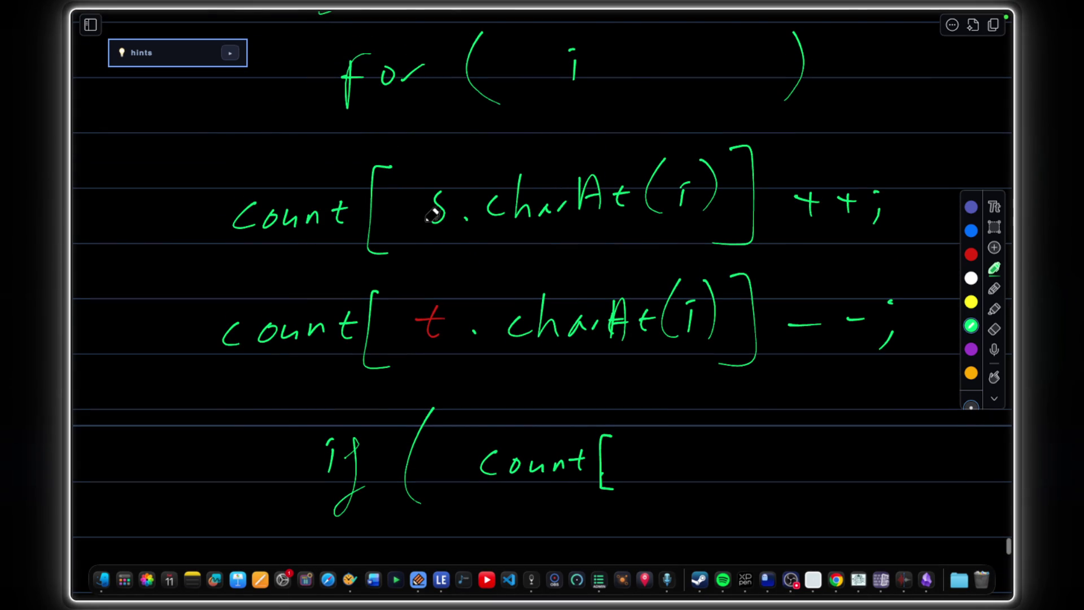
left_click_drag(426, 245, 449, 245)
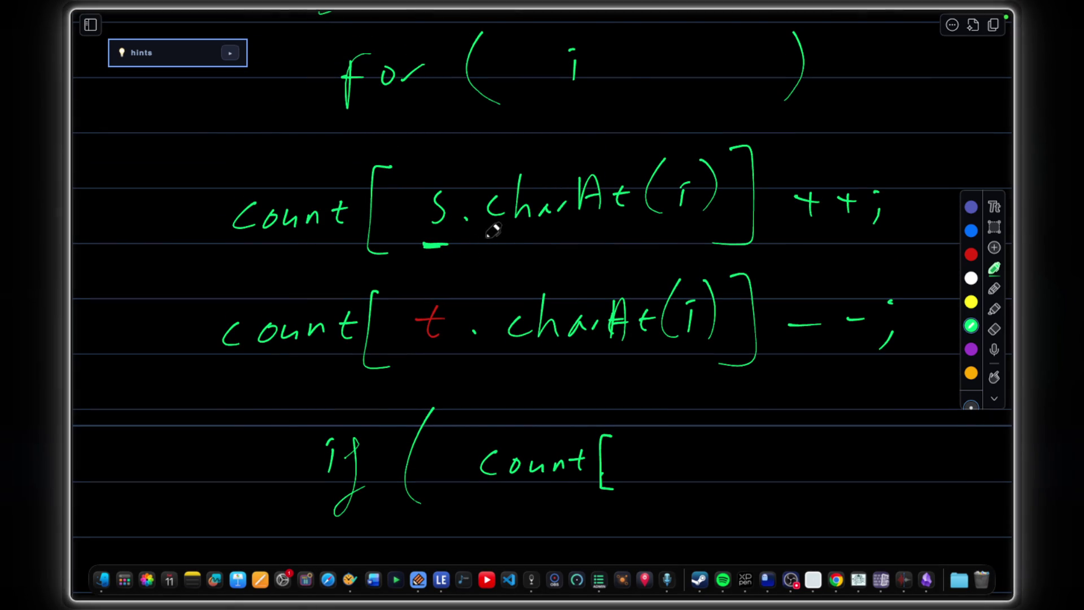
scroll(500, 237, "down", 3)
Complete the condition as s.charAt == 0 ) in green.
left_click_drag(639, 364, 645, 386)
left_click(661, 379)
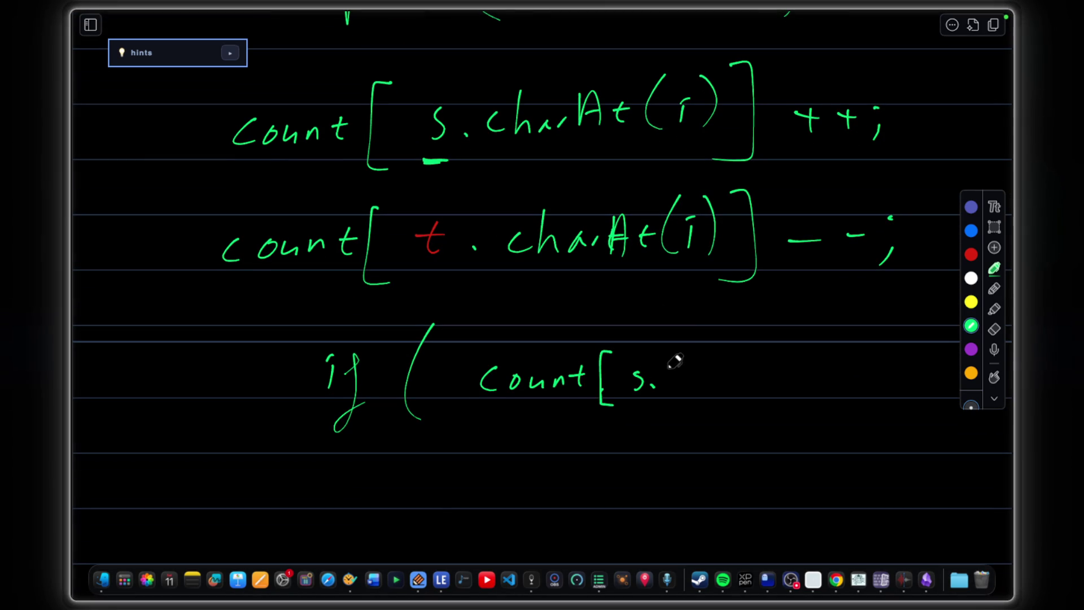
scroll(673, 360, "down", 1)
mouse_move(686, 356)
left_mouse_down()
mouse_move(671, 377)
mouse_move(707, 390)
mouse_move(758, 377)
left_mouse_up()
mouse_move(788, 335)
left_mouse_down()
mouse_move(804, 386)
mouse_move(800, 366)
left_mouse_up()
mouse_move(817, 349)
left_mouse_down()
mouse_move(826, 377)
mouse_move(834, 365)
left_mouse_up()
left_click_drag(831, 321, 834, 399)
scroll(839, 339, "down", 3)
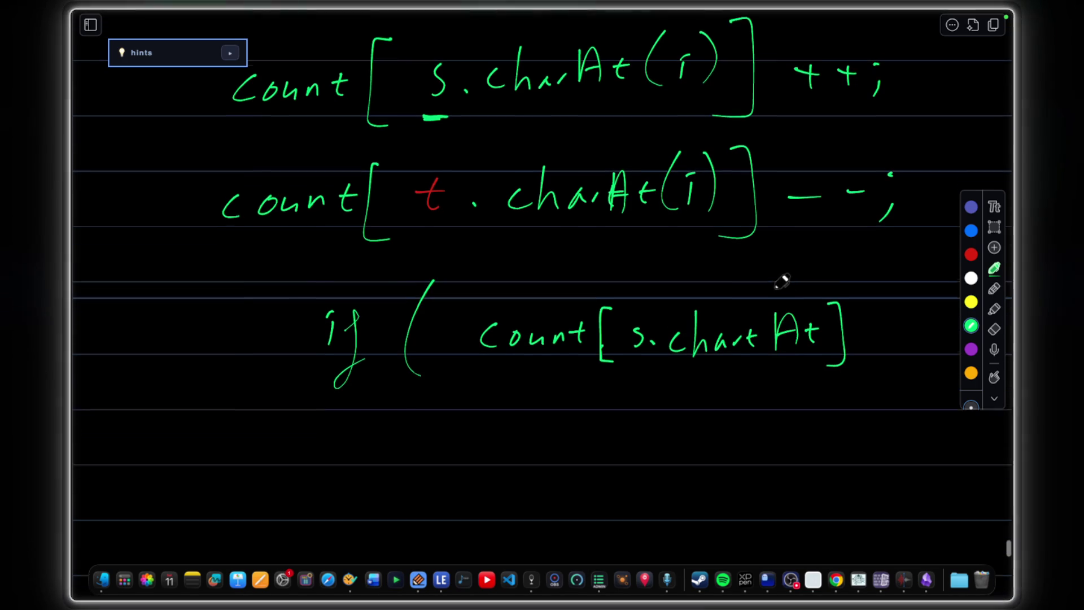
left_click_drag(854, 318, 869, 317)
left_click_drag(854, 328, 900, 318)
left_click_drag(884, 328, 915, 338)
left_click_drag(922, 288, 925, 371)
left_click_drag(927, 311, 898, 334)
scroll(847, 300, "down", 2)
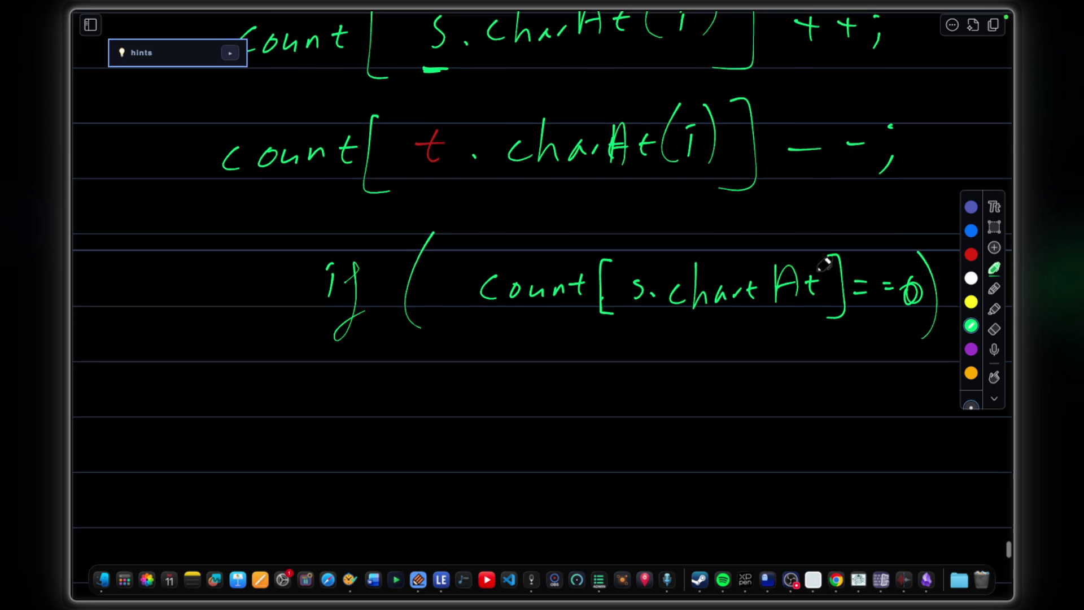
Overdraw a red ! on the first = to make the check != 0.
left_click(971, 255)
left_click_drag(862, 273, 862, 307)
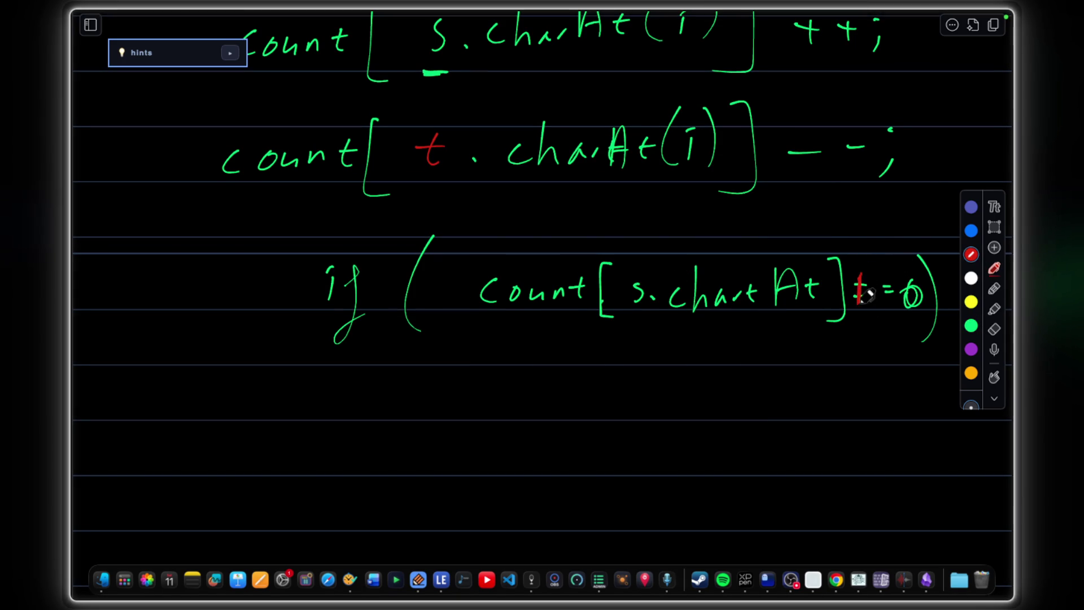
left_click(865, 321)
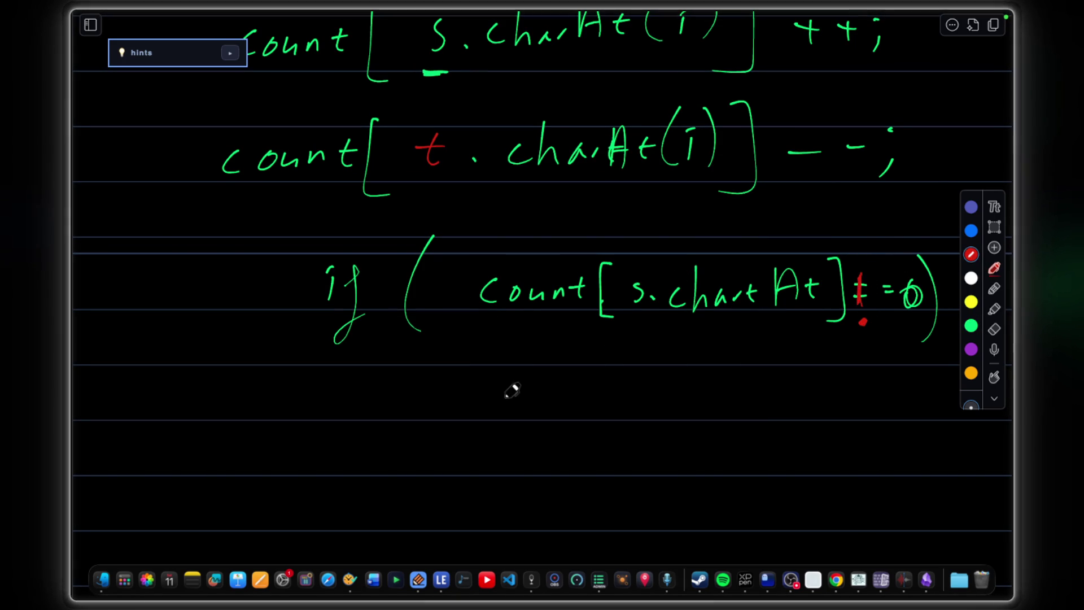
left_click(971, 325)
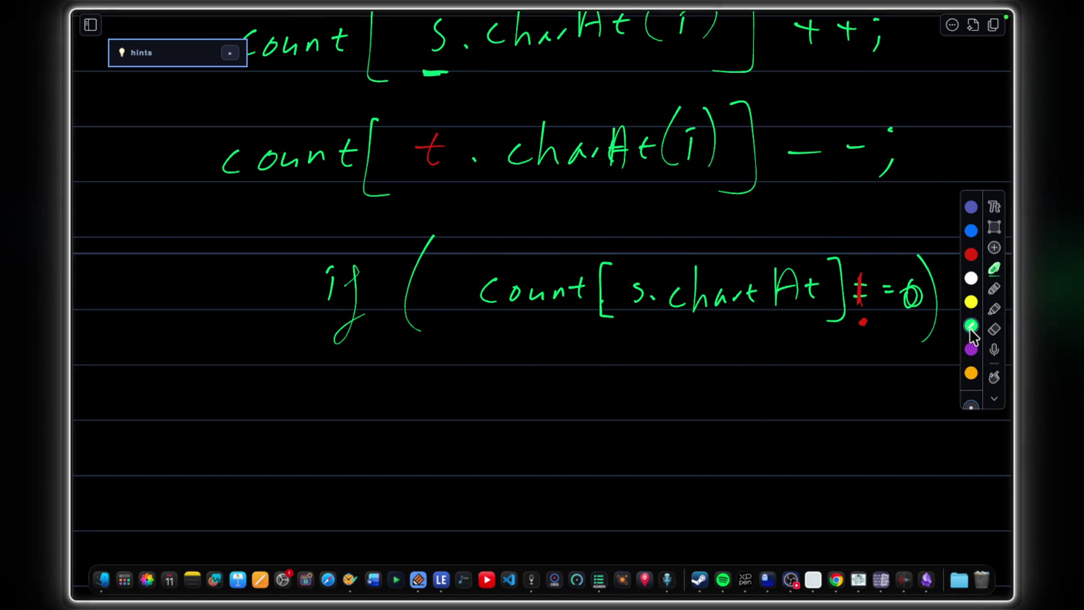
left_click(462, 418)
Handwrite return false; in green below the if statement.
mouse_move(462, 418)
left_mouse_down()
mouse_move(464, 400)
mouse_move(500, 419)
mouse_move(615, 415)
left_mouse_up()
left_click_drag(694, 383, 671, 444)
left_click_drag(694, 407, 752, 410)
mouse_move(743, 365)
left_mouse_down()
mouse_move(762, 413)
mouse_move(779, 415)
left_mouse_up()
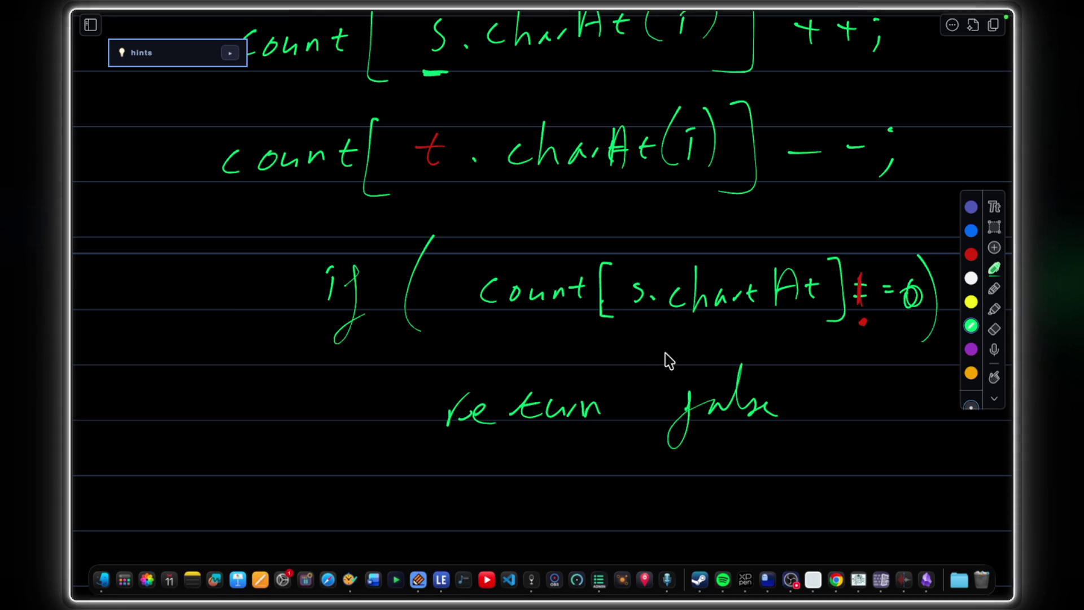
left_click_drag(794, 399, 796, 400)
left_click_drag(798, 411, 793, 424)
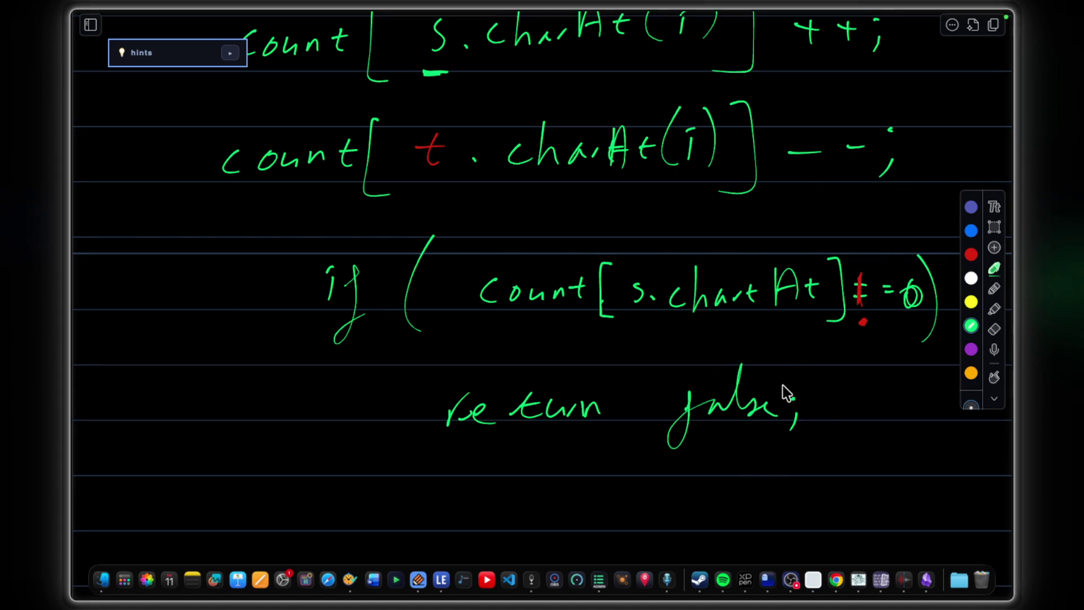
scroll(676, 269, "up", 2)
scroll(669, 273, "down", 2)
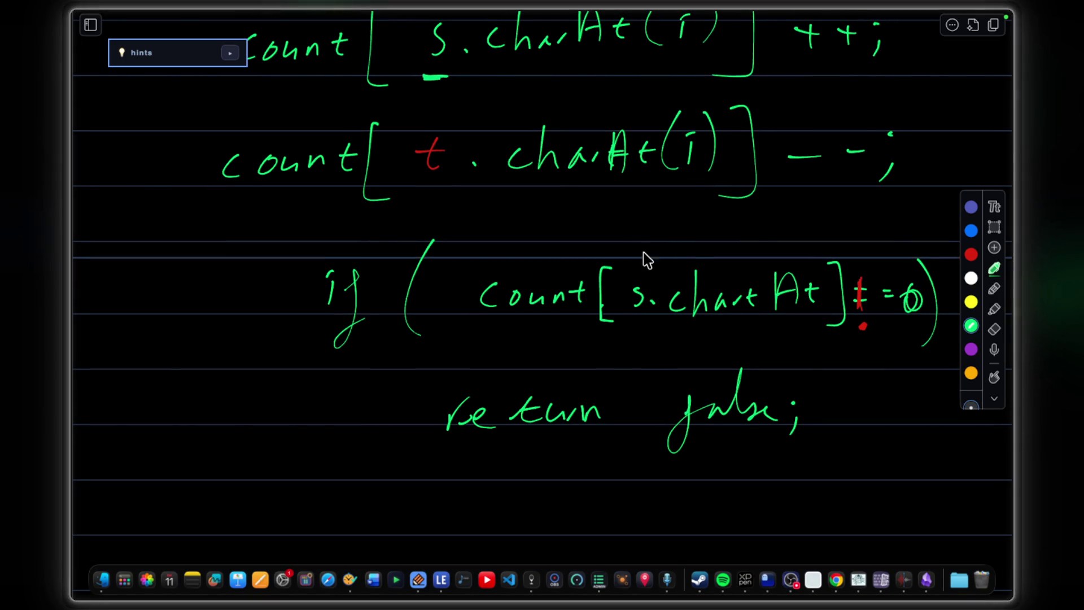
scroll(556, 115, "up", 3)
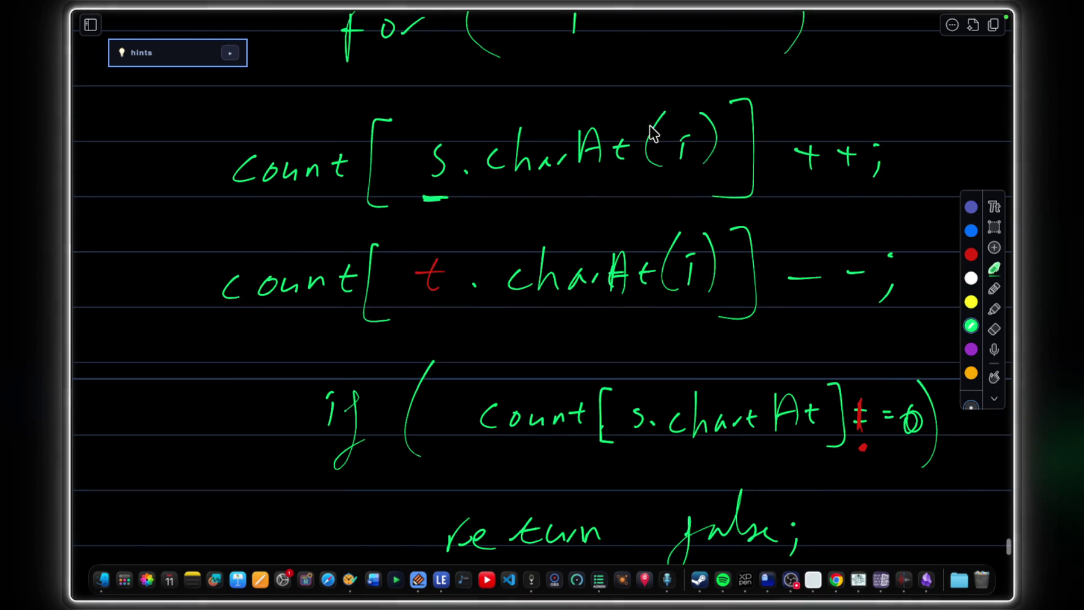
Circle s.charAt(i), then underline t.charAt(i), the != 0 check and false.
mouse_move(534, 110)
left_mouse_down()
mouse_move(496, 221)
mouse_move(472, 105)
left_mouse_up()
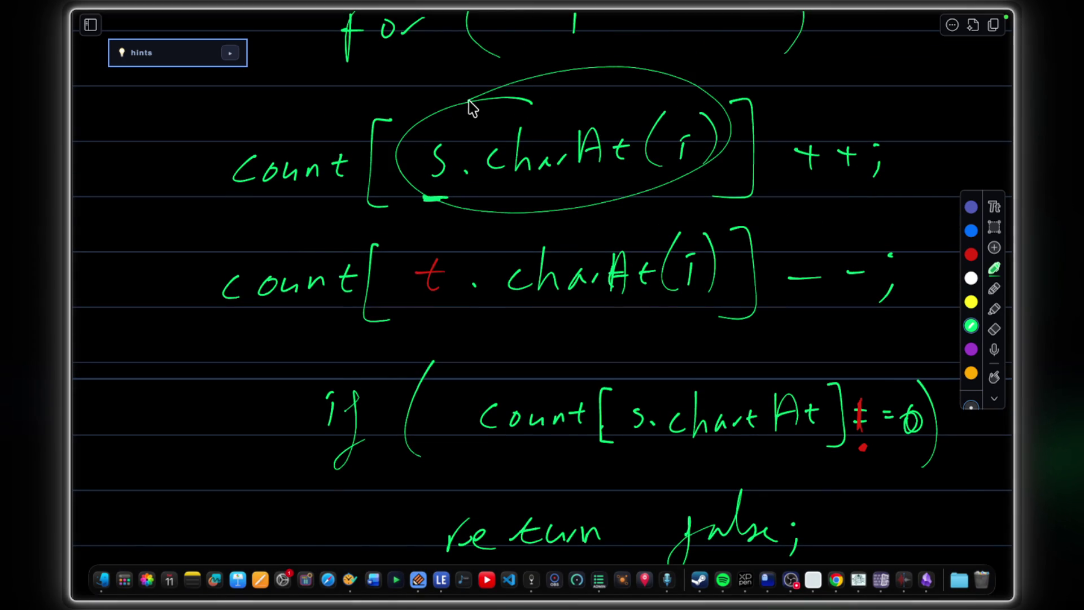
mouse_move(435, 305)
left_mouse_down()
mouse_move(556, 322)
mouse_move(533, 326)
mouse_move(552, 310)
left_mouse_up()
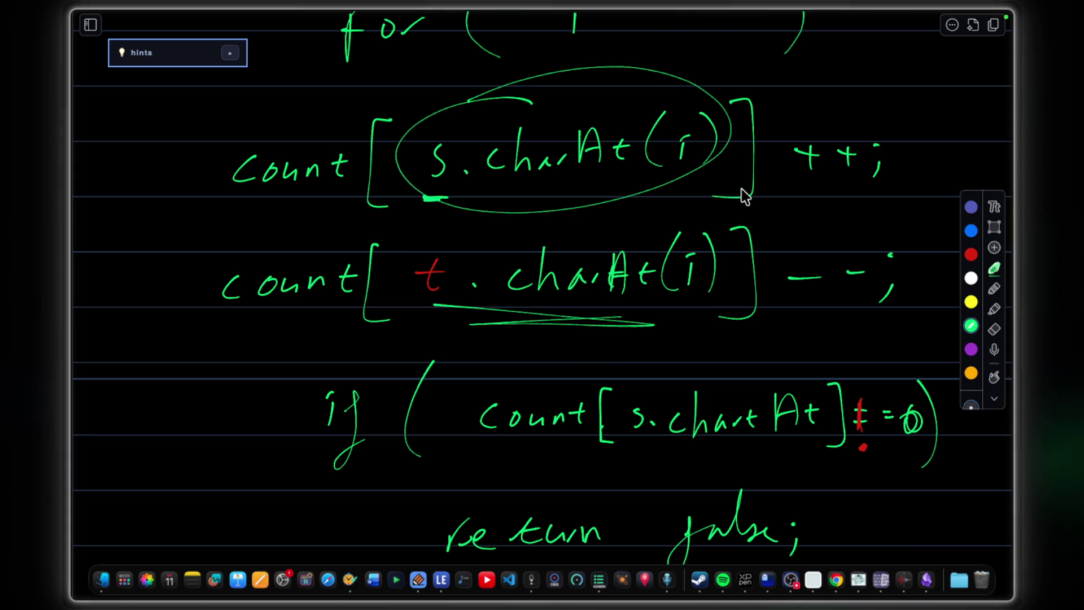
scroll(746, 254, "down", 3)
scroll(745, 254, "down", 3)
mouse_move(868, 360)
left_mouse_down()
mouse_move(928, 356)
mouse_move(881, 358)
left_mouse_up()
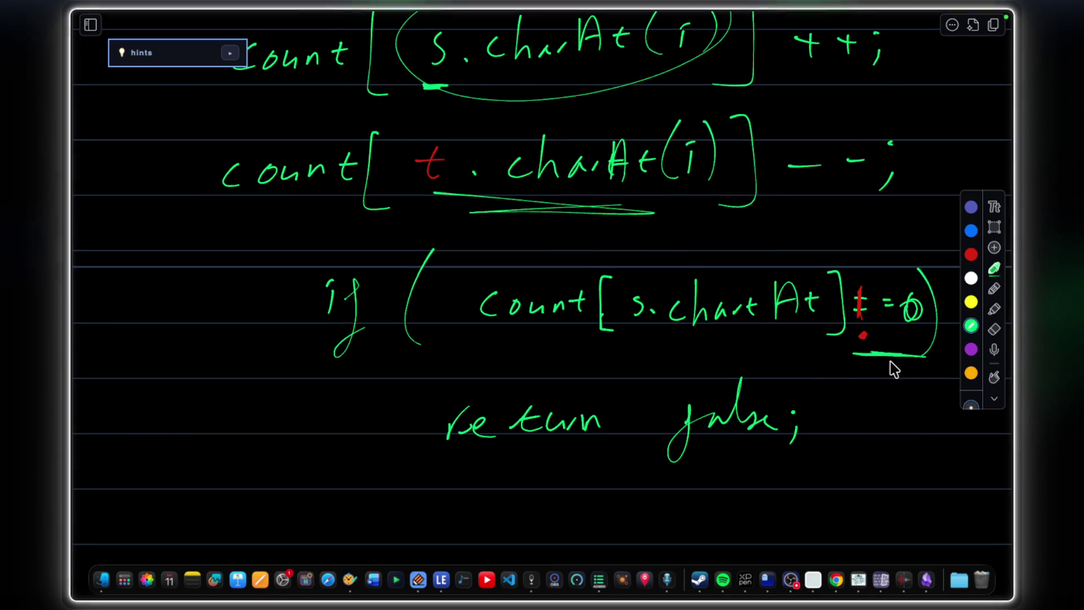
left_click_drag(676, 461, 771, 468)
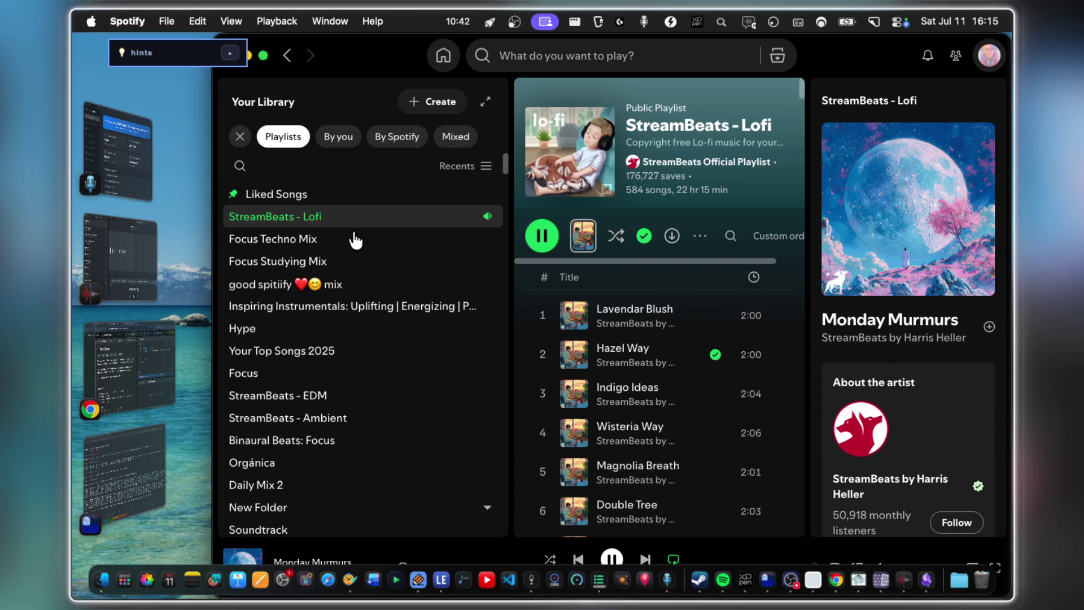
Bring the notes app forward via the LeetCode window and enter NeetCode 150 Part 1.
left_click(160, 372)
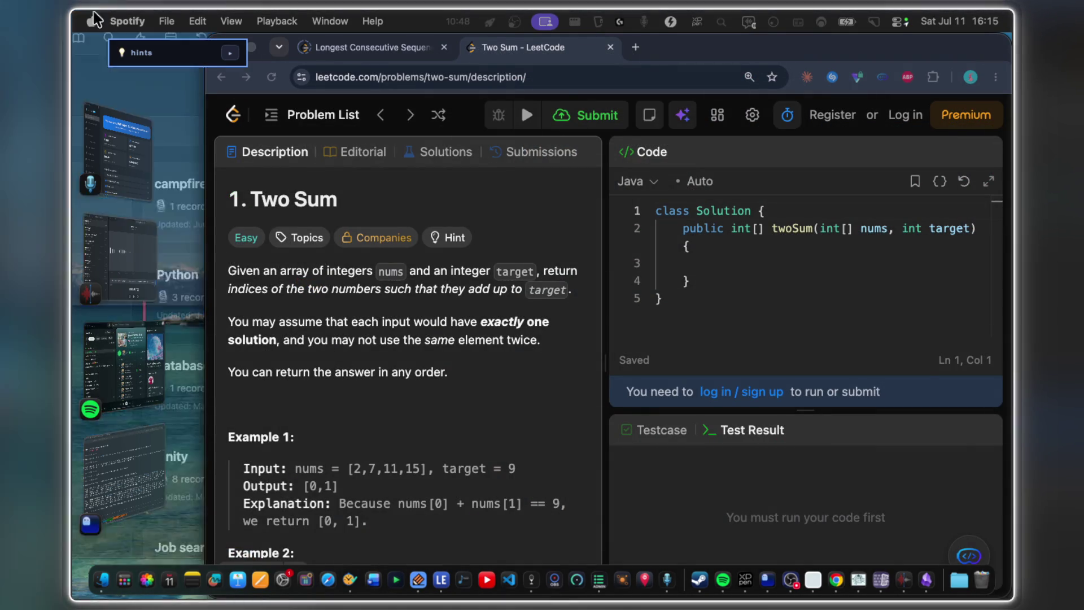
left_click(124, 475)
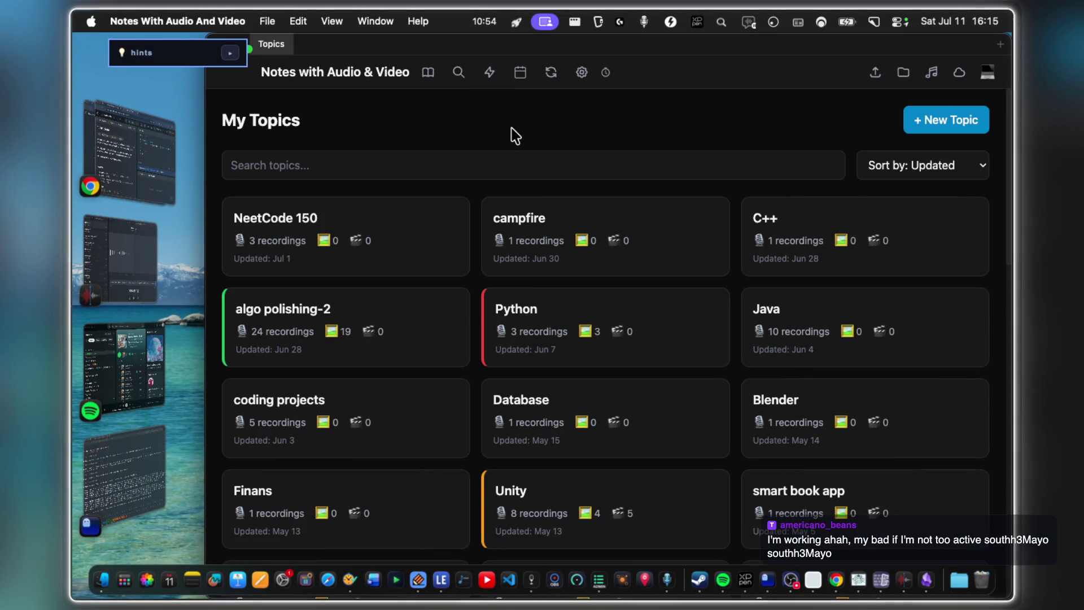
left_click(414, 251)
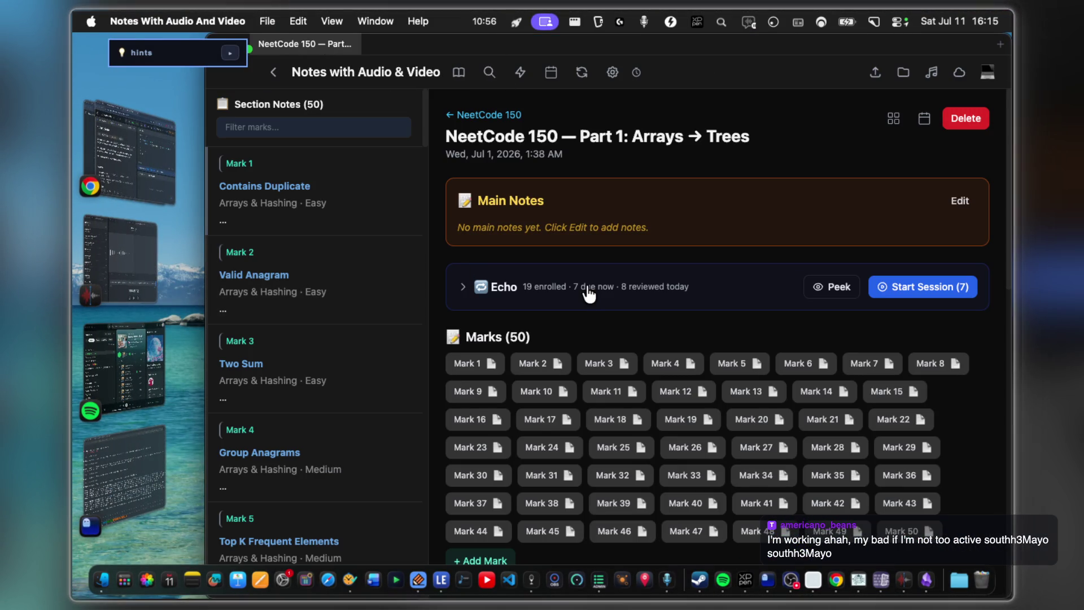
Expand the Echo review section, detour to the canvas and return to the notes app.
left_click(588, 289)
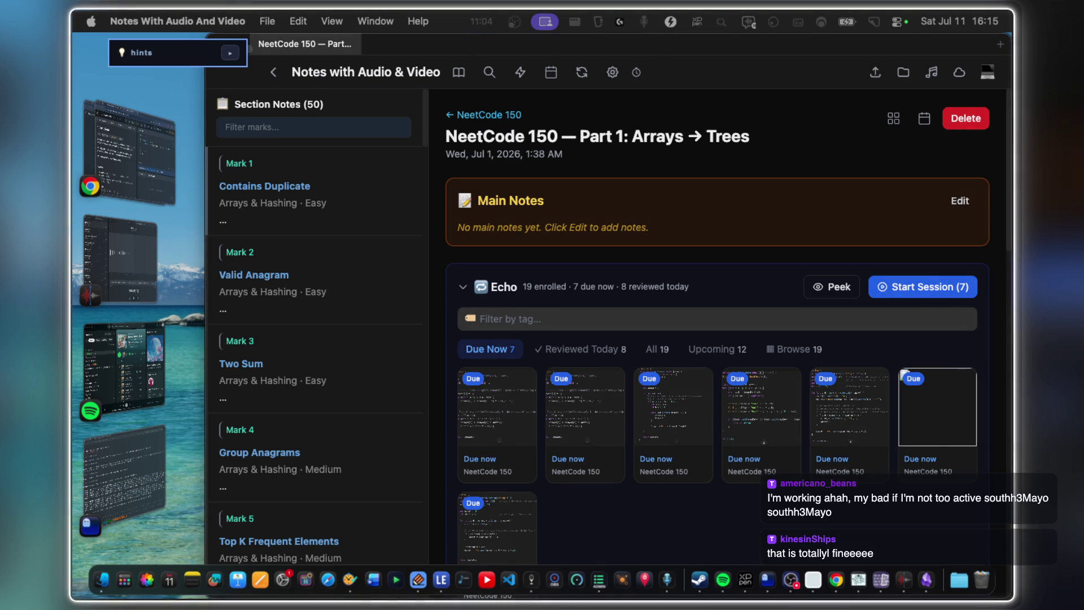
scroll(705, 248, "down", 3)
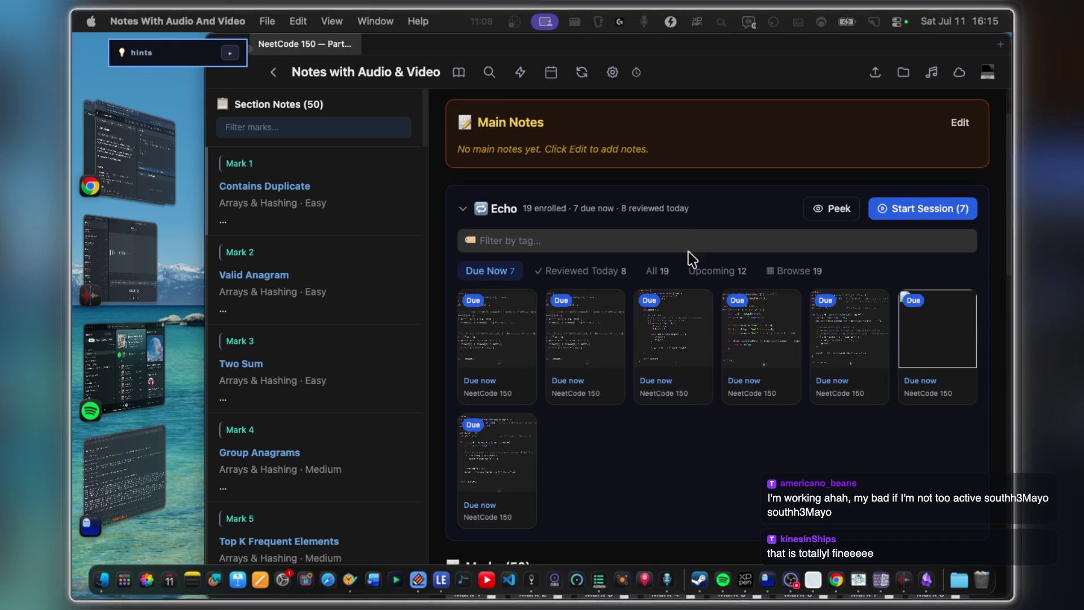
left_click(624, 584)
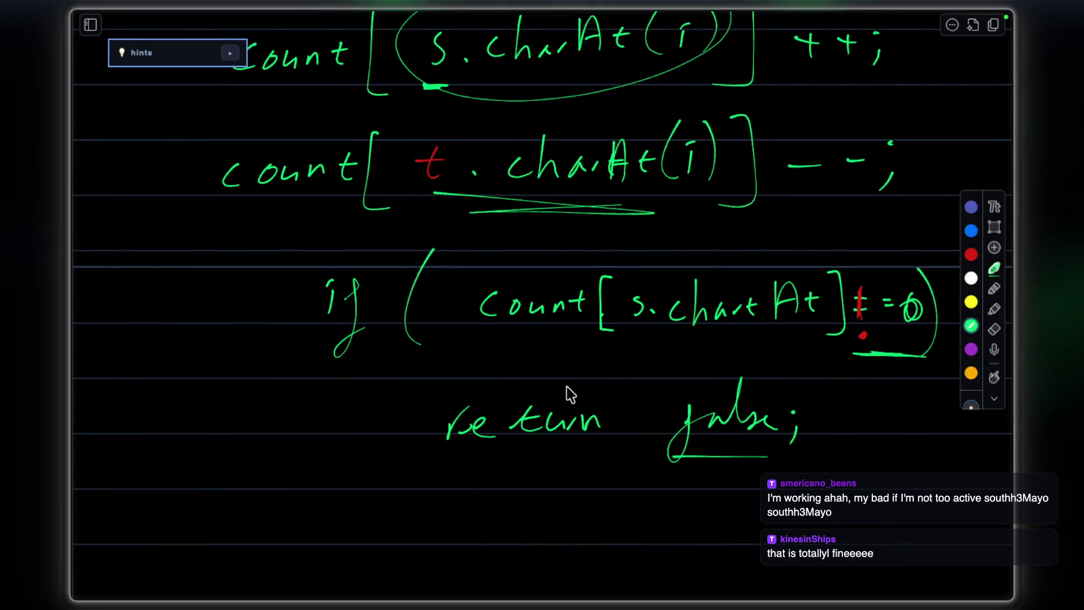
scroll(566, 391, "up", 3)
key("super+Tab")
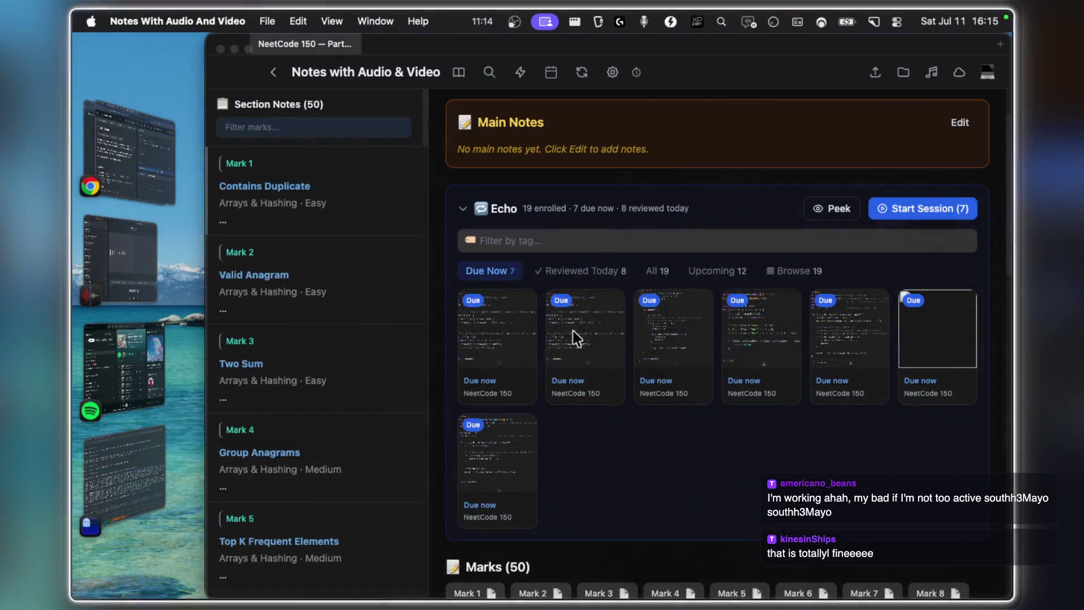
scroll(745, 330, "up", 2)
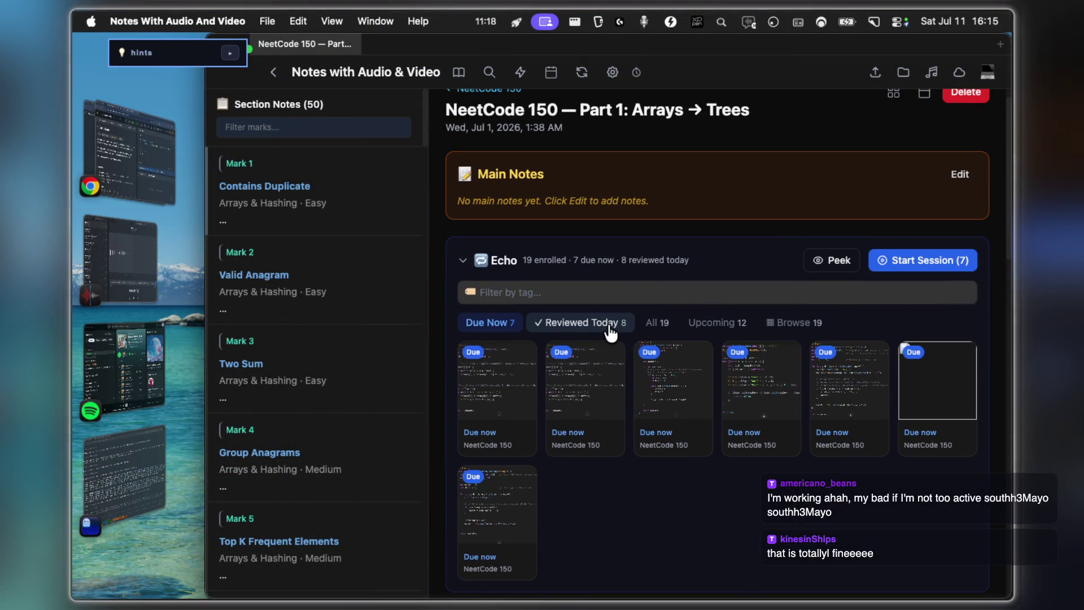
scroll(610, 330, "down", 8)
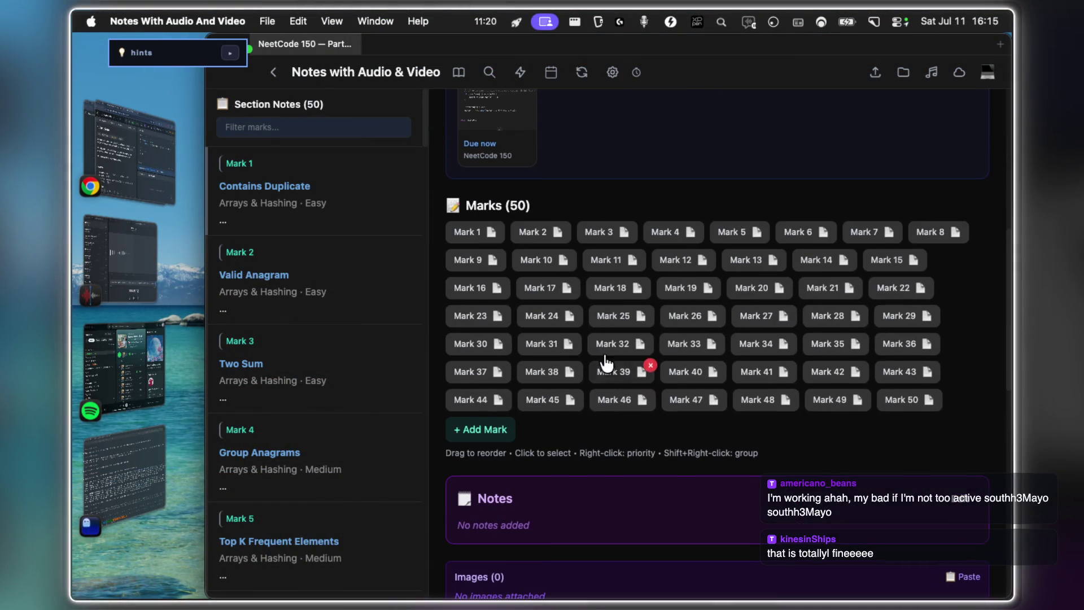
Show the Valid Anagram mark's details and enlarge its isAnagram code image.
left_click(538, 234)
scroll(664, 336, "down", 3)
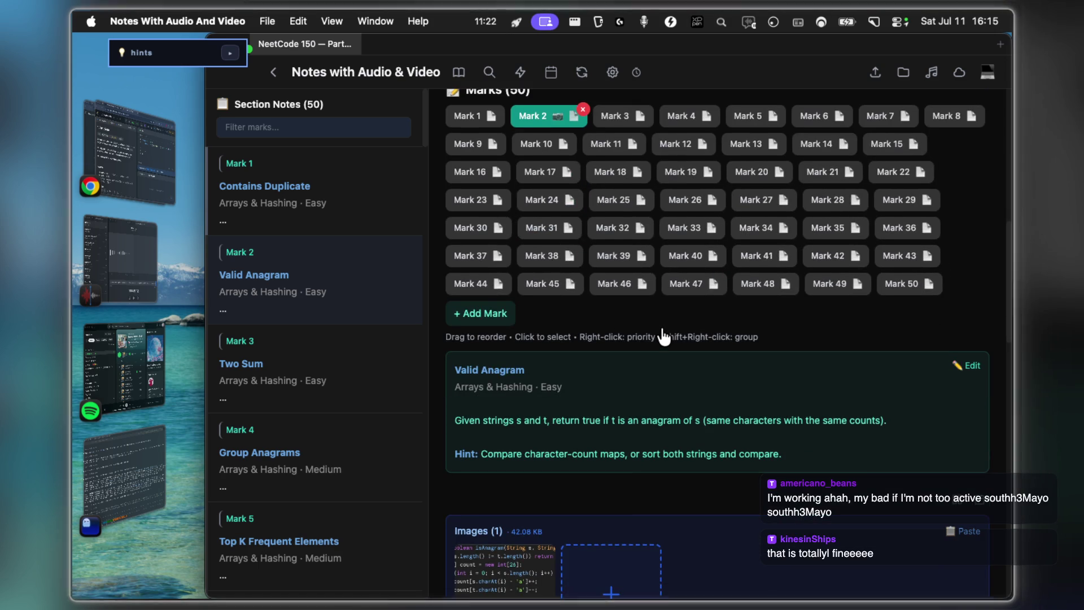
key("Right")
key("Right")
key("Left")
key("Left")
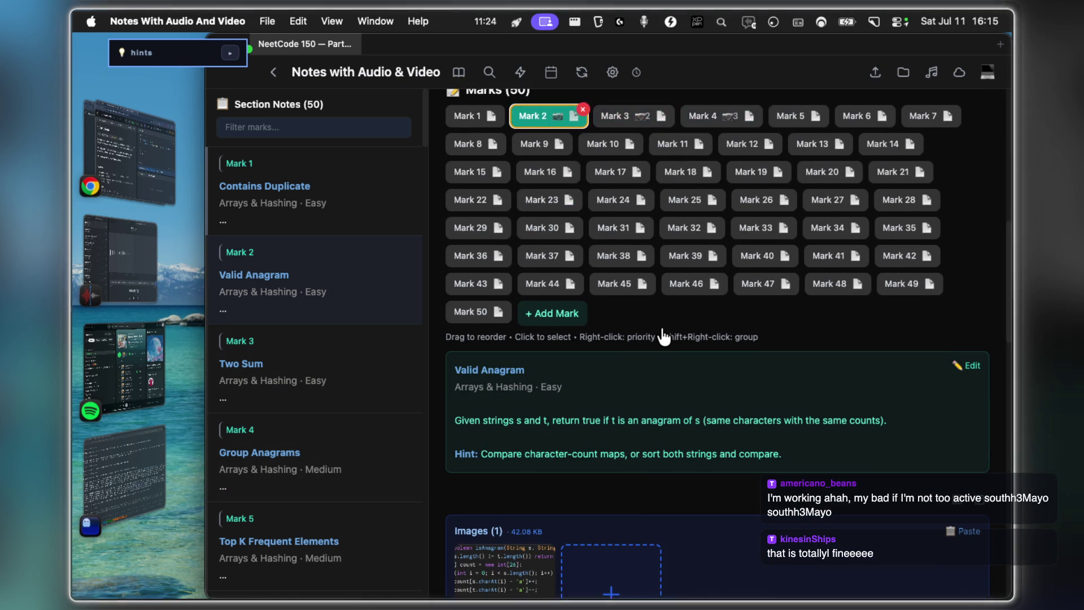
scroll(664, 336, "down", 4)
left_click(512, 408)
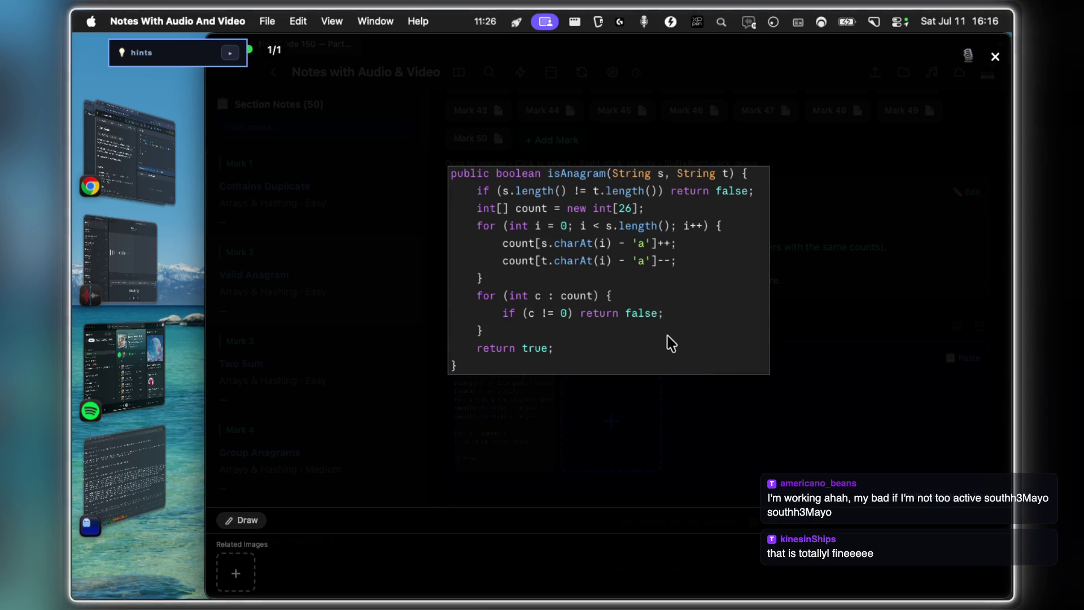
scroll(543, 266, "up", 5)
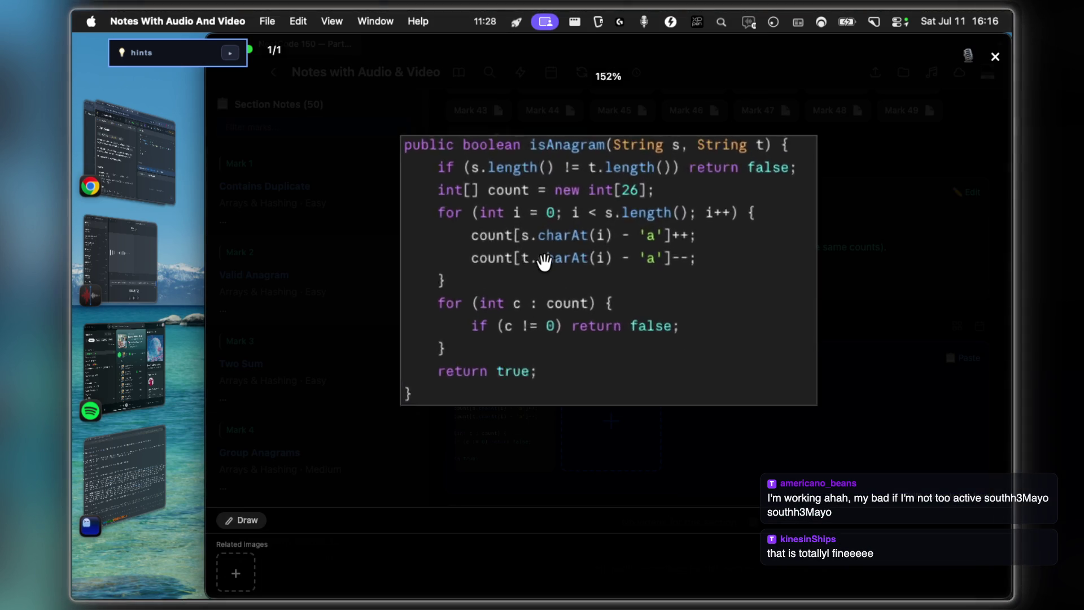
scroll(543, 265, "up", 5)
scroll(543, 265, "down", 8)
scroll(546, 263, "up", 3)
scroll(547, 263, "up", 2)
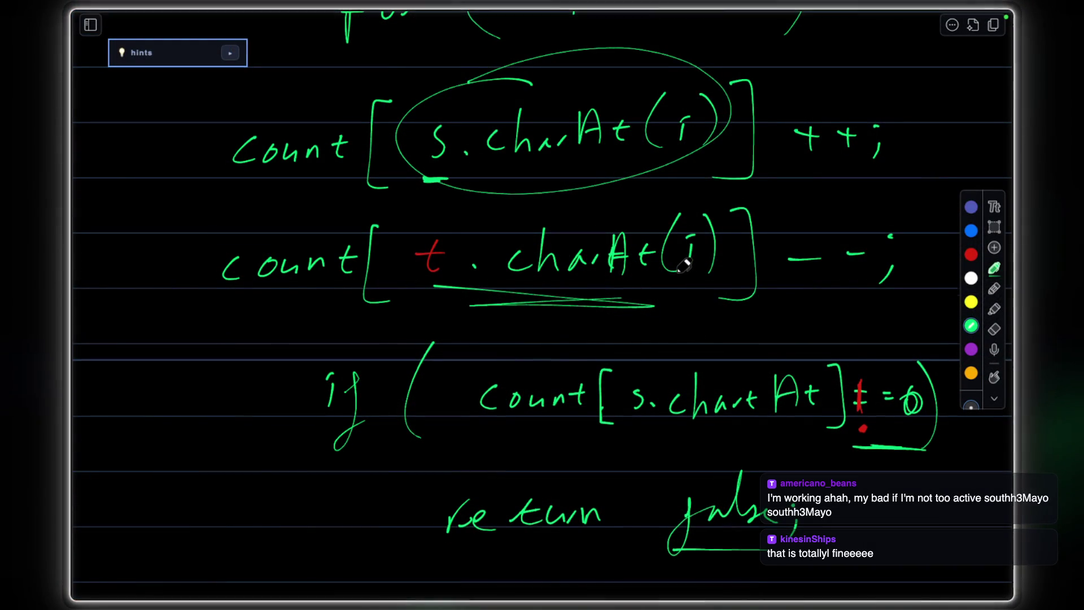
scroll(682, 264, "up", 2)
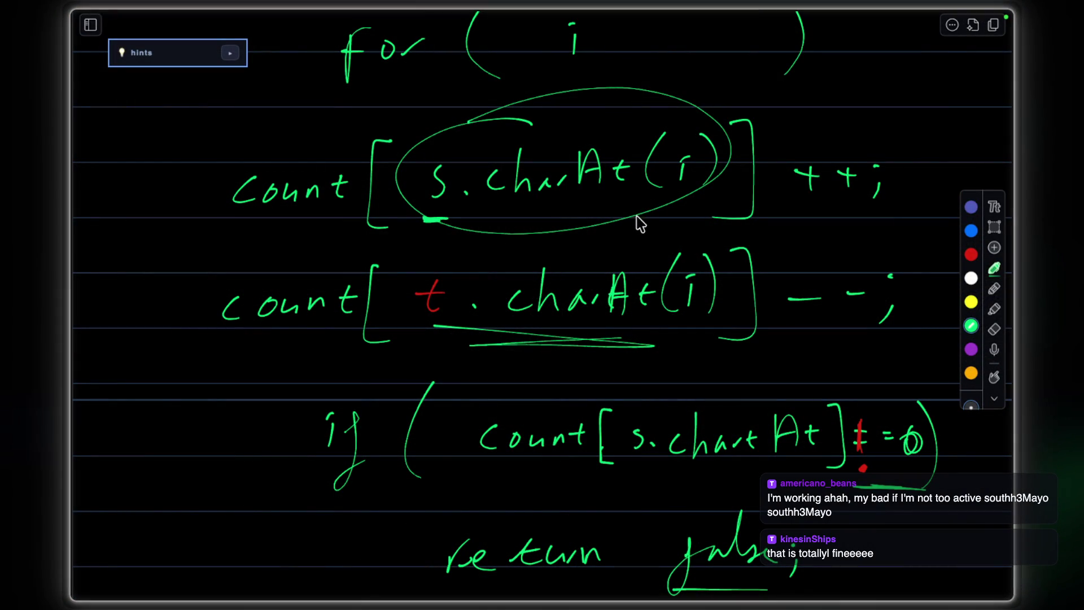
scroll(710, 204, "up", 2)
scroll(710, 203, "up", 2)
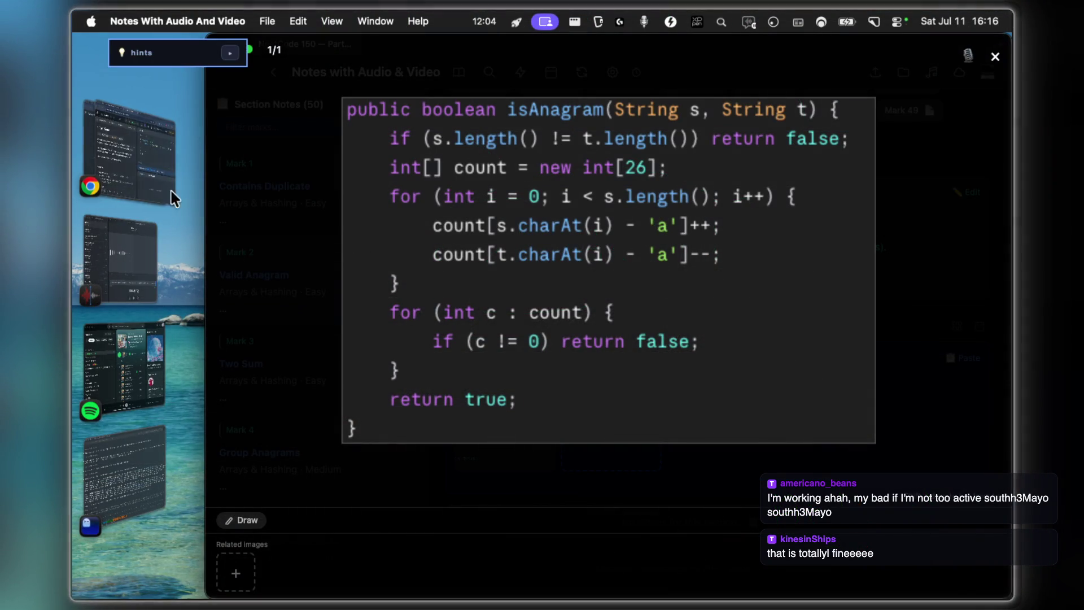
Switch to the Chrome window showing LeetCode's Two Sum problem.
left_click(131, 356)
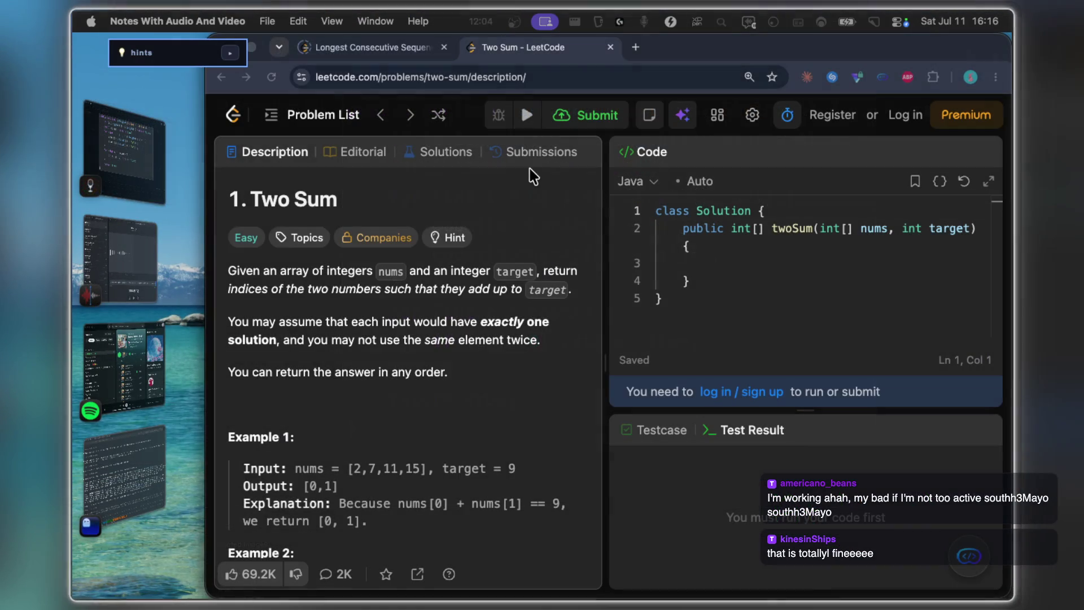
Search lowercase ASCII integer values in a new tab and expand the full table.
left_click(635, 48)
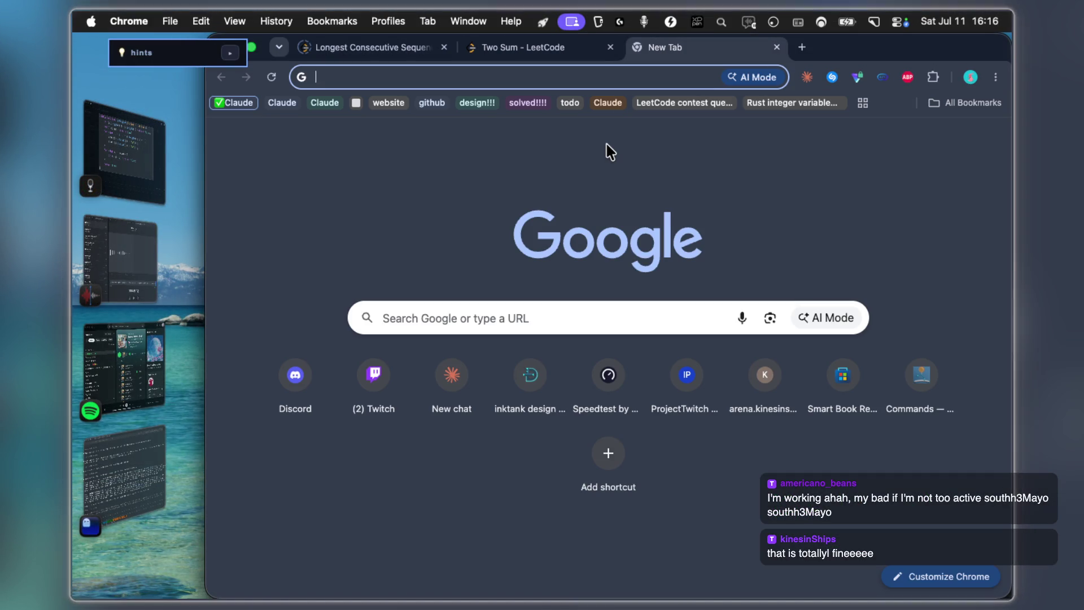
type("ascii lowercase cahracters")
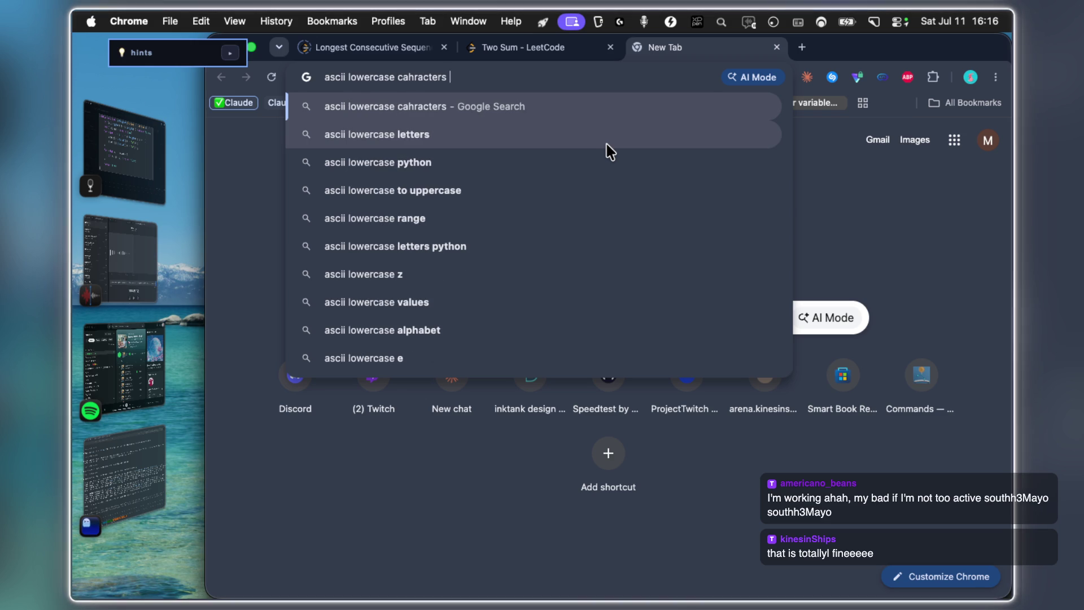
type("able")
key("Return")
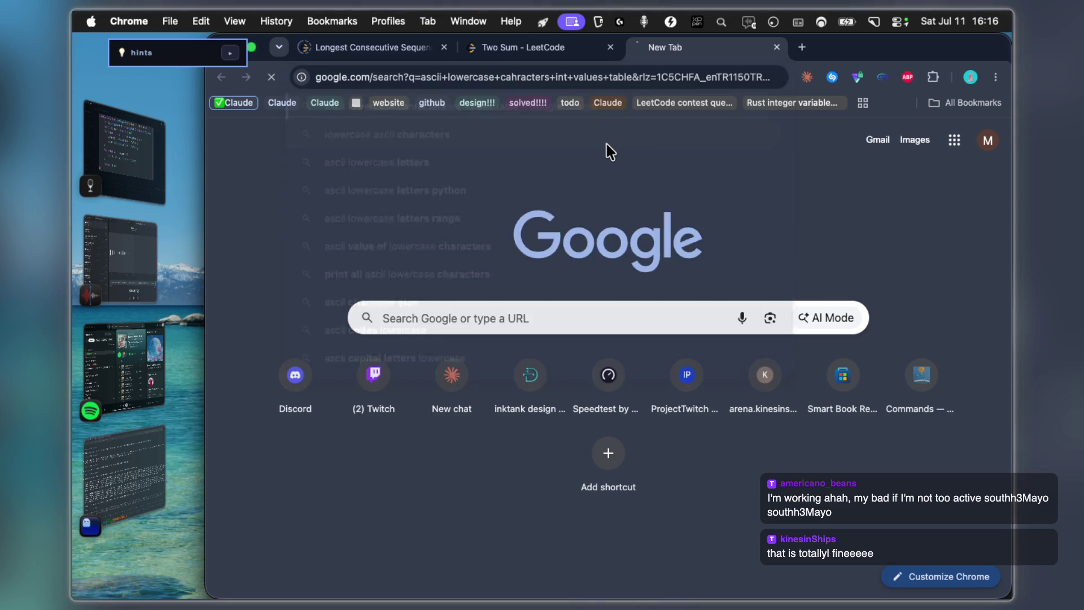
scroll(587, 246, "down", 2)
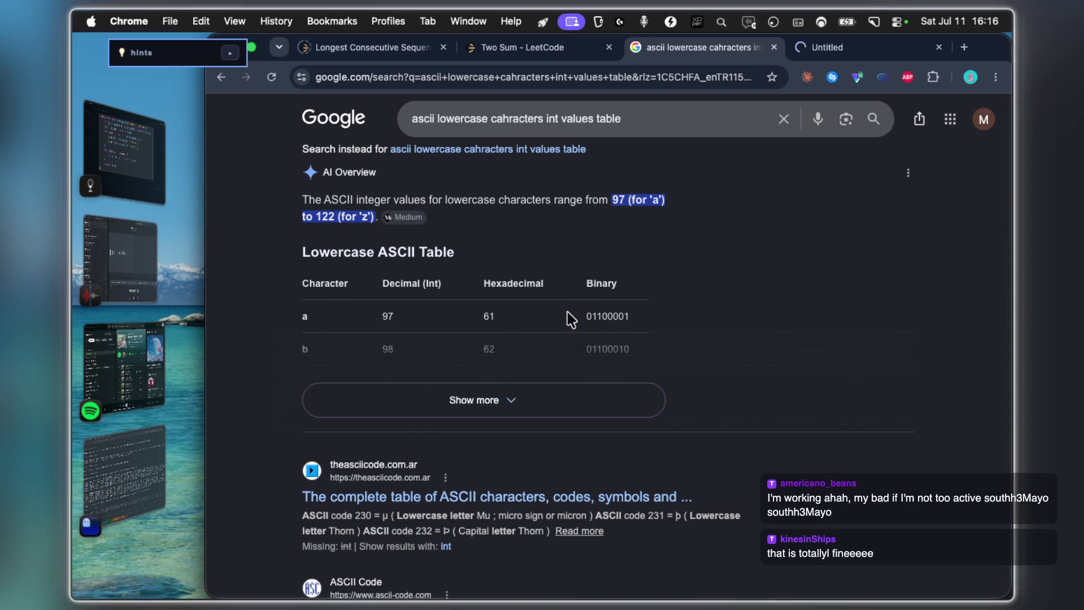
left_click(484, 399)
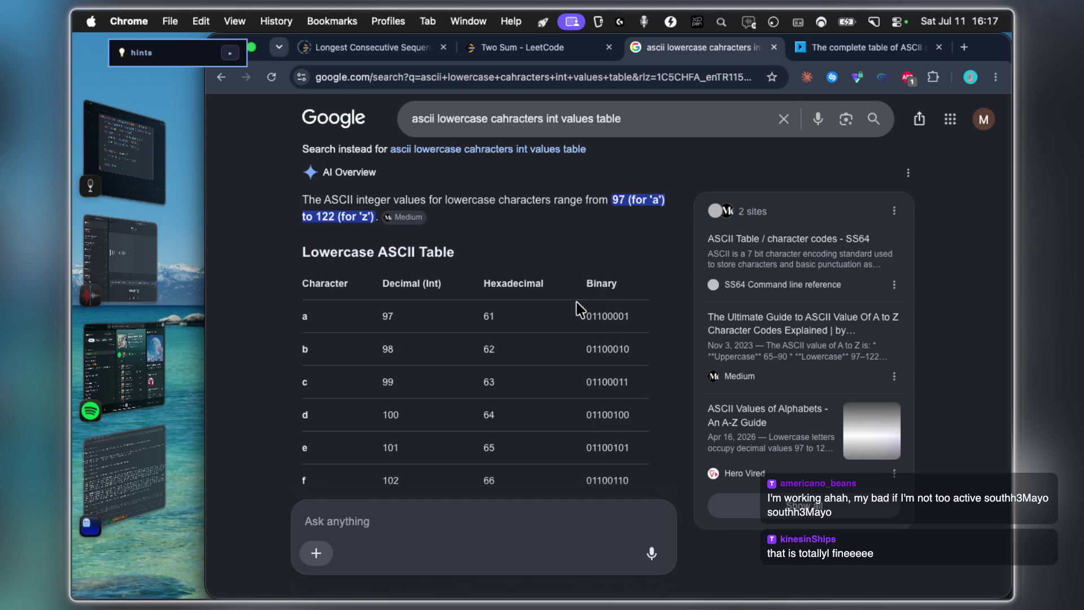
scroll(542, 305, "down", 5)
scroll(508, 340, "down", 5)
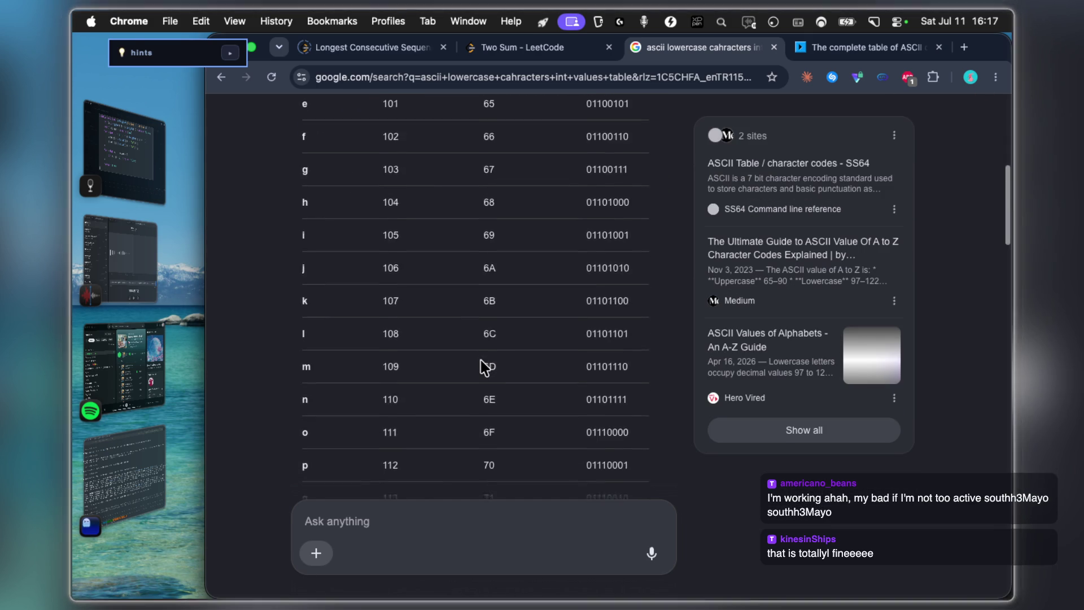
scroll(486, 365, "down", 5)
scroll(483, 364, "down", 5)
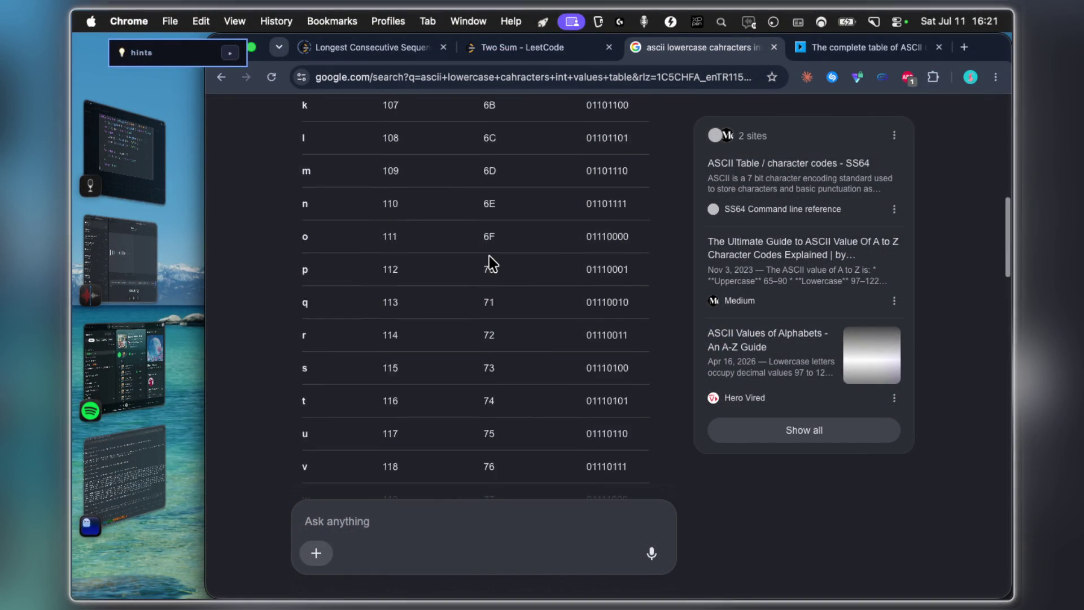
scroll(490, 262, "up", 4)
scroll(483, 263, "up", 4)
scroll(474, 271, "up", 6)
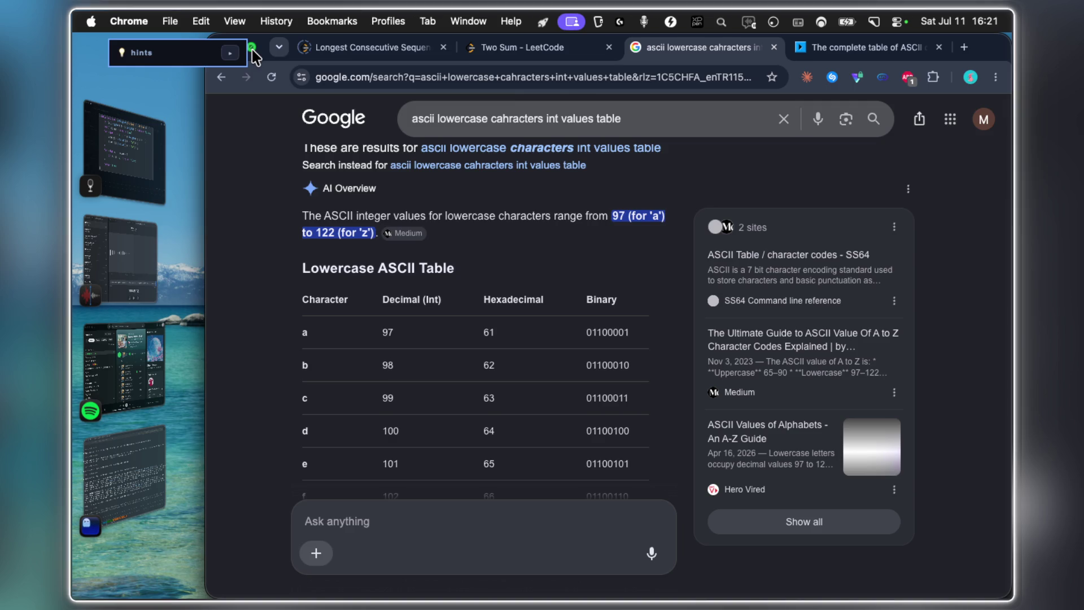
Expand the browser on the lowercase ASCII table (a = 97 … z = 122), then return to the notes.
left_click(251, 48)
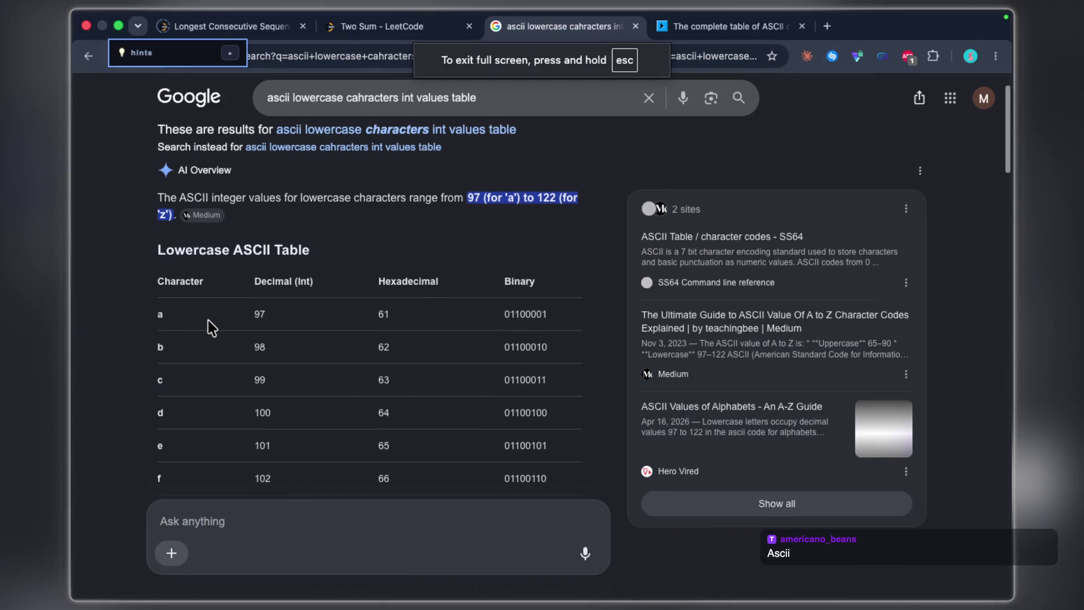
scroll(242, 313, "down", 1)
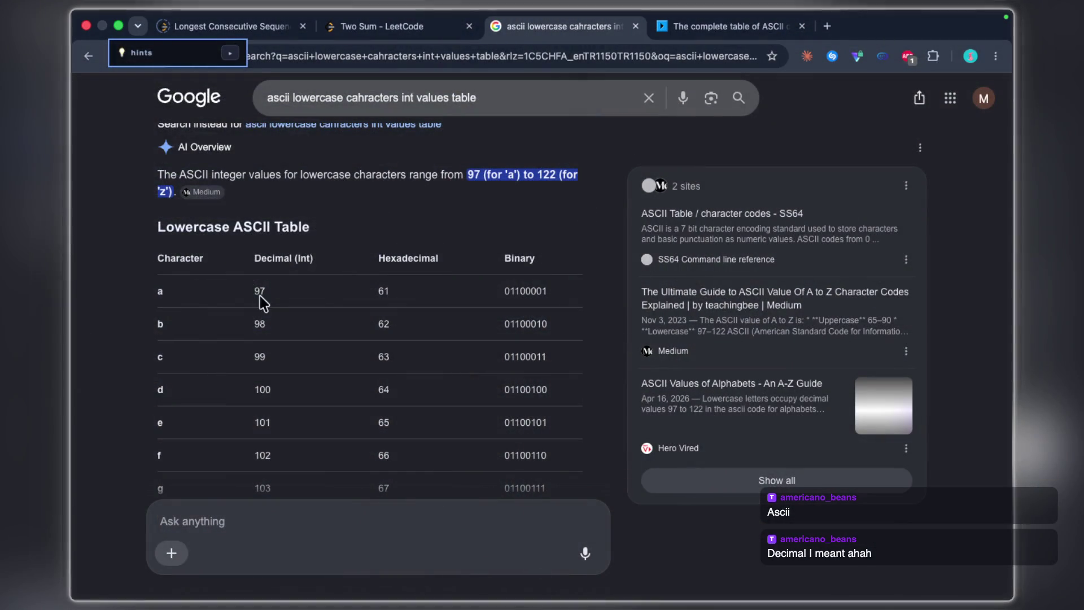
key("super+Tab")
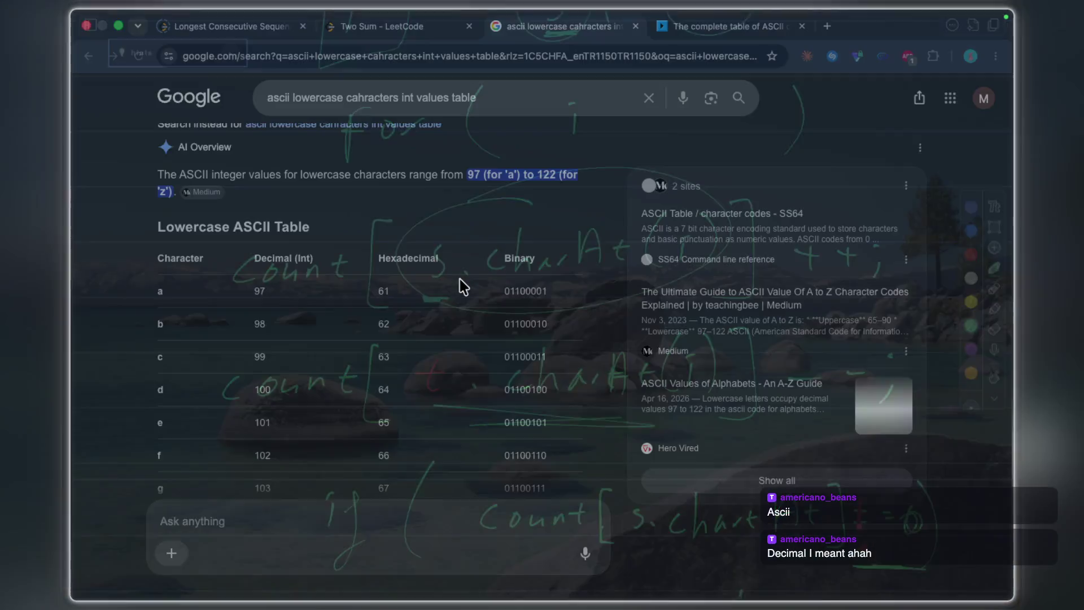
Bring the notes app forward and show the isAnagram code image full screen.
key("super+Tab")
left_click(156, 191)
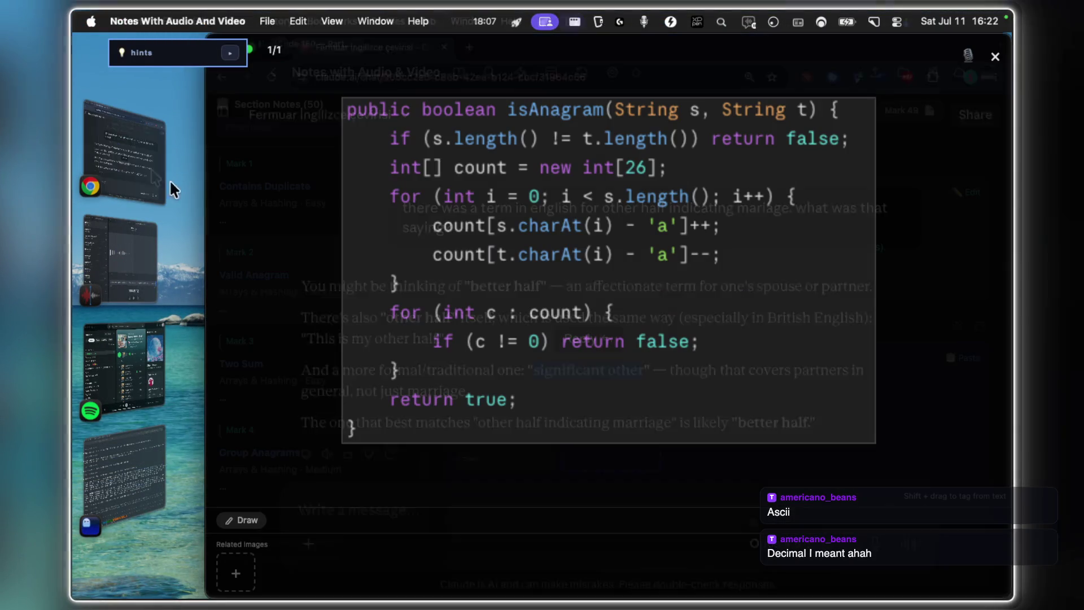
left_click(249, 49)
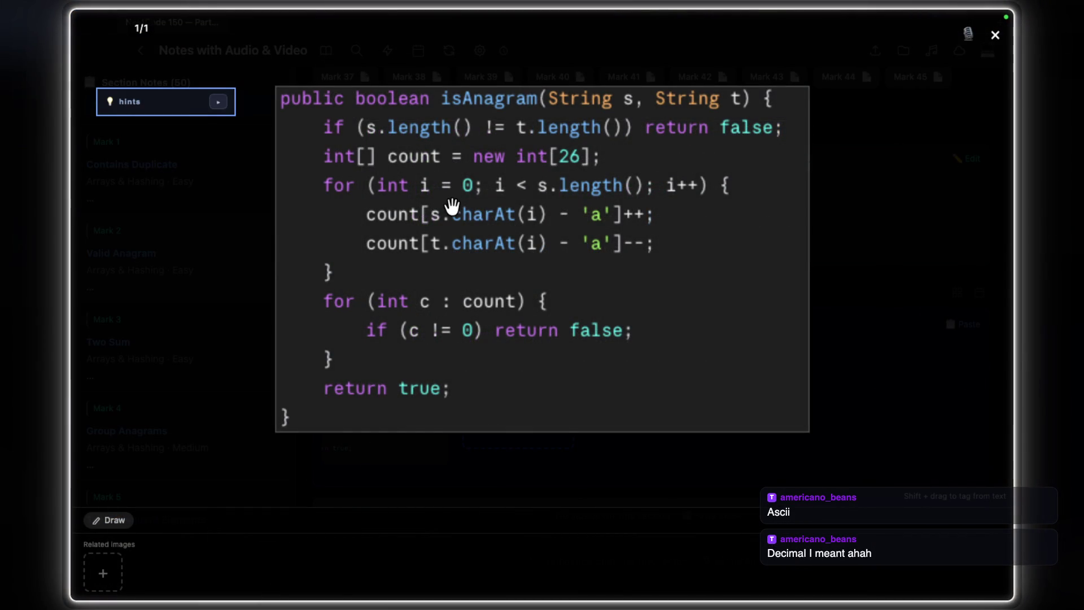
scroll(457, 210, "up", 5)
scroll(495, 224, "down", 4)
scroll(502, 232, "up", 2)
scroll(502, 232, "up", 2)
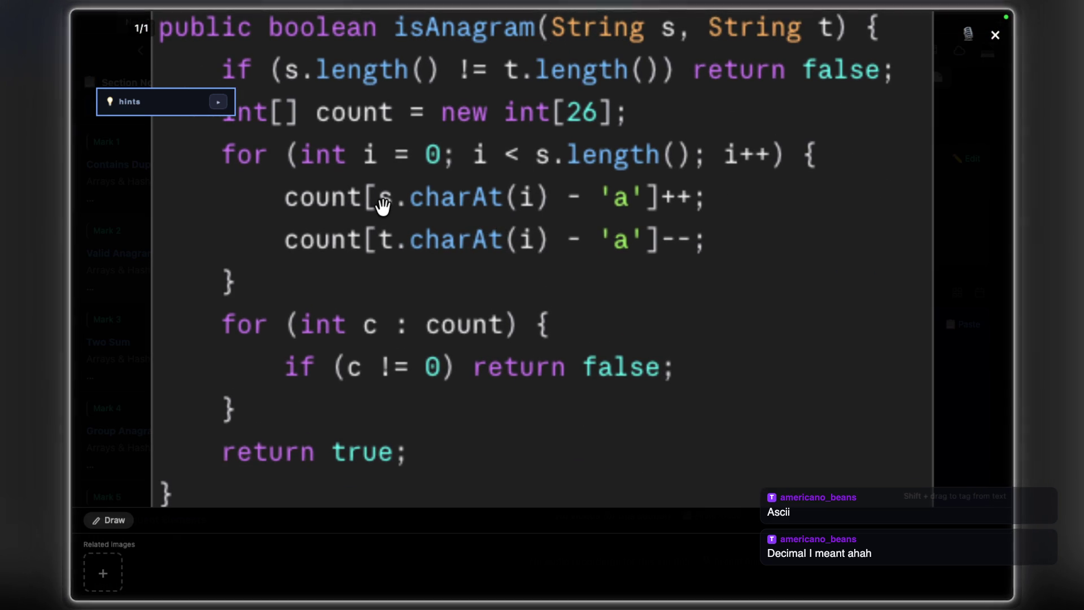
scroll(381, 201, "up", 1)
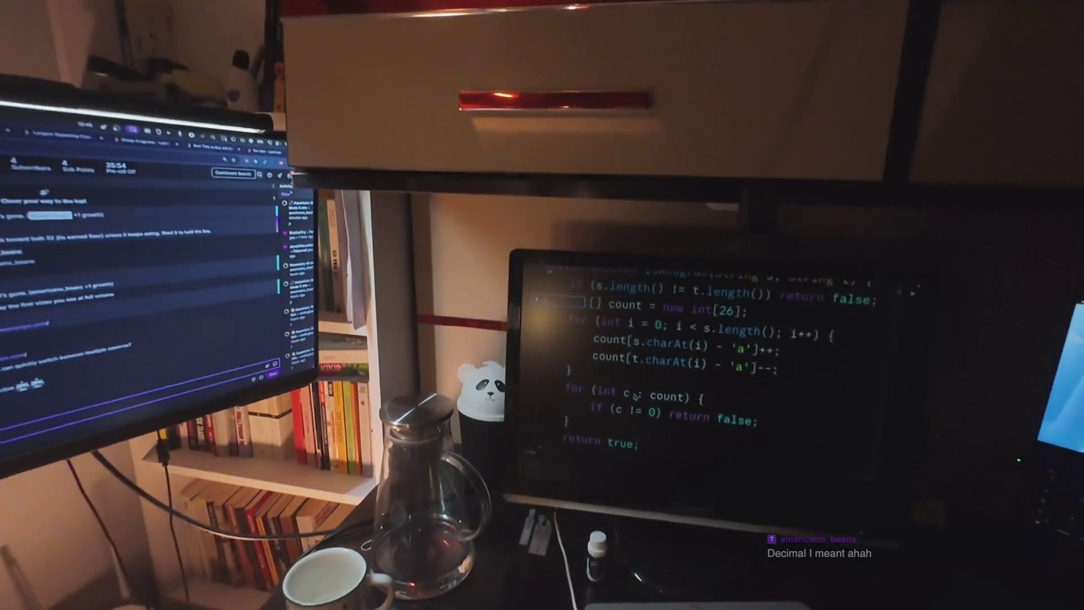
key("super+Tab")
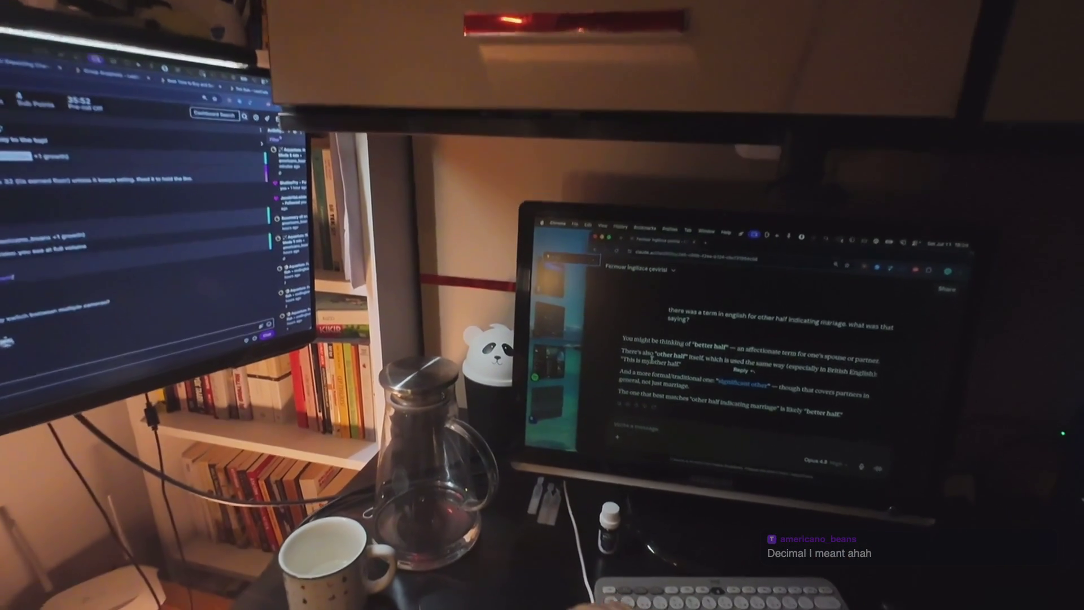
key("super+Tab")
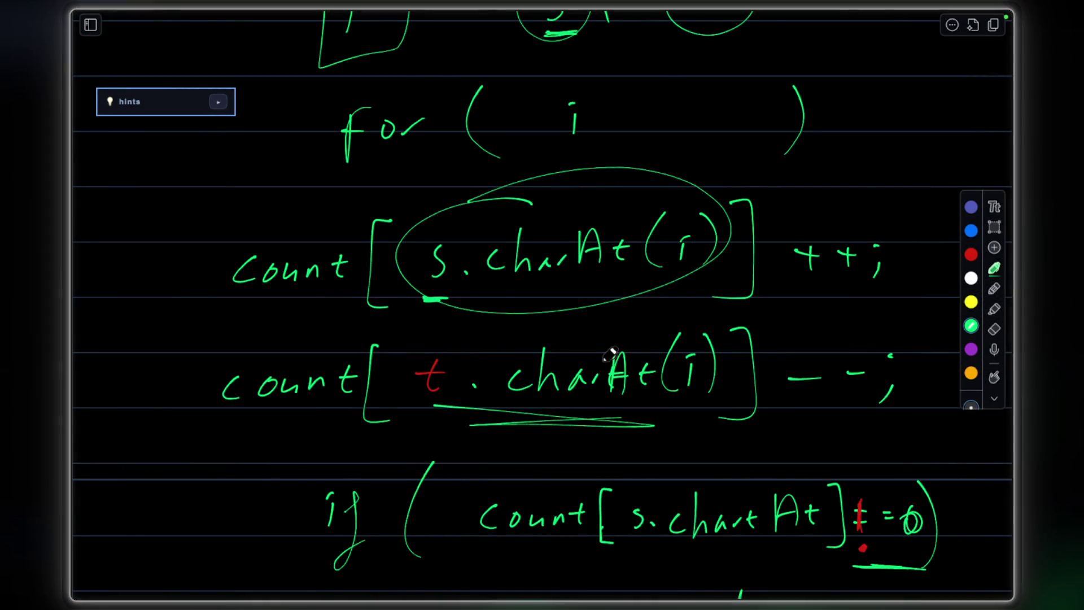
scroll(686, 334, "down", 4)
scroll(762, 254, "up", 1)
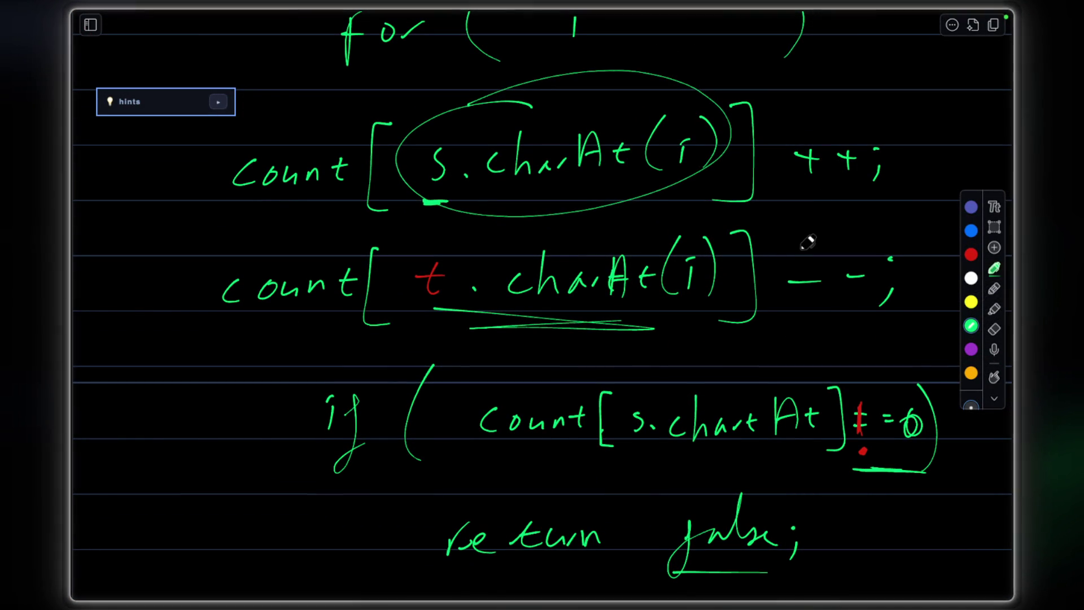
scroll(828, 209, "down", 3)
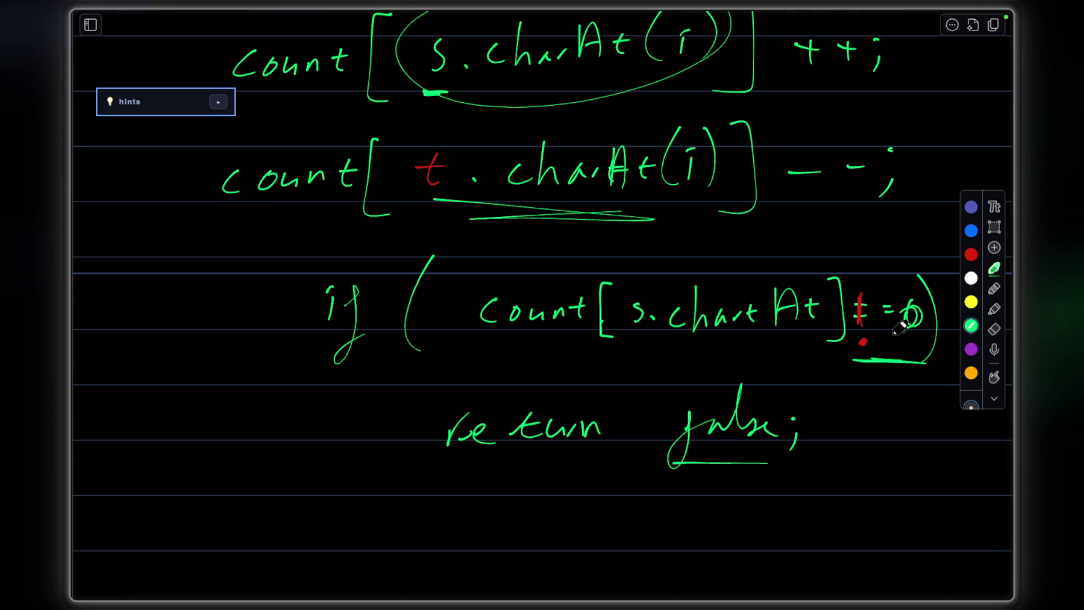
Switch back from the search results to the handwritten anagram whiteboard.
key("alt+Tab")
key("alt+Tab")
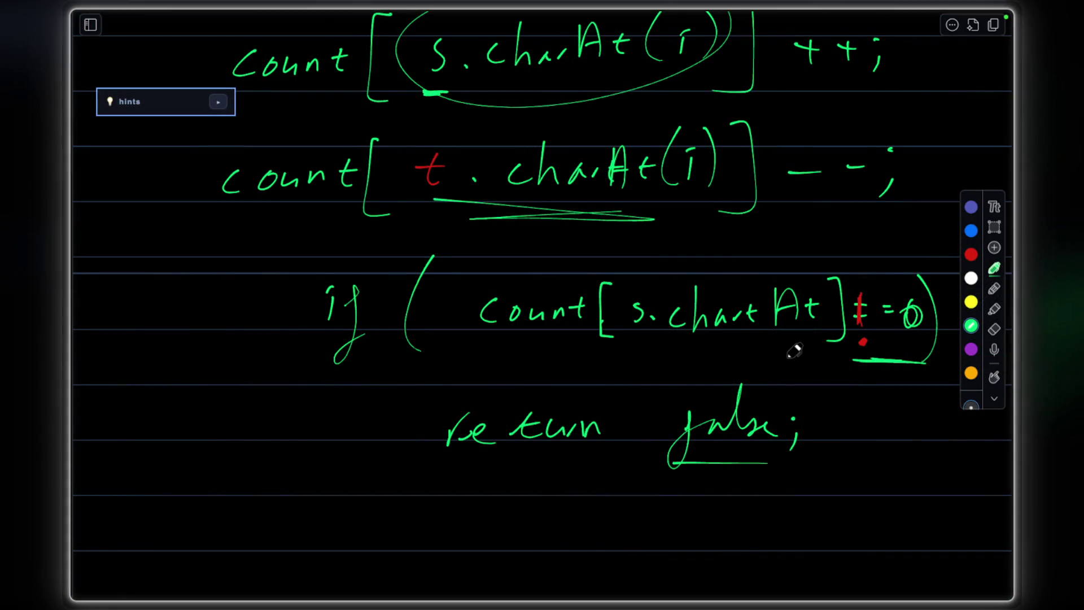
scroll(793, 350, "down", 2)
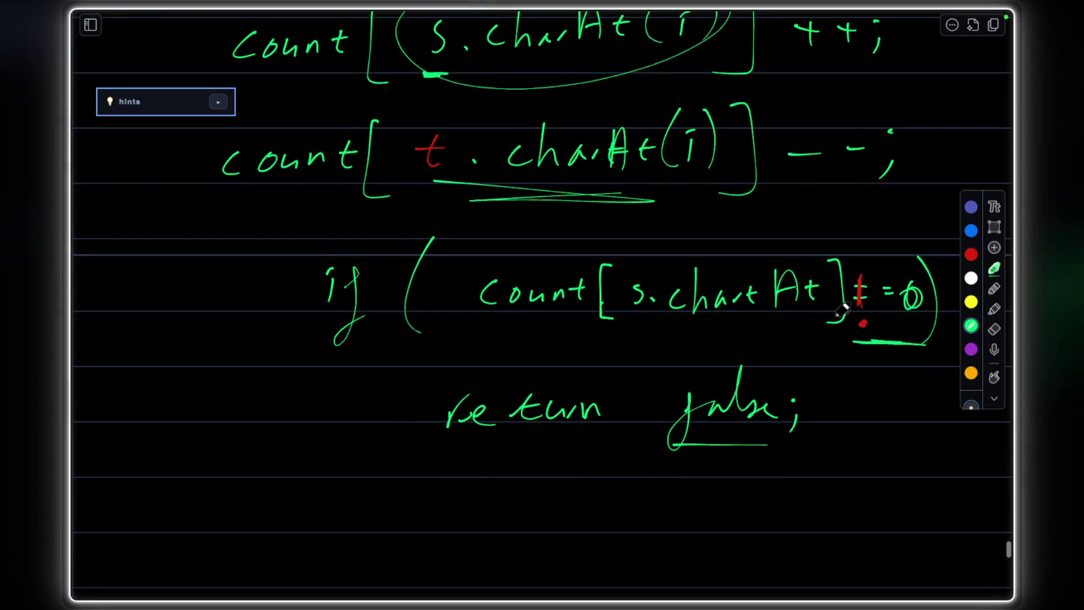
scroll(665, 346, "up", 3)
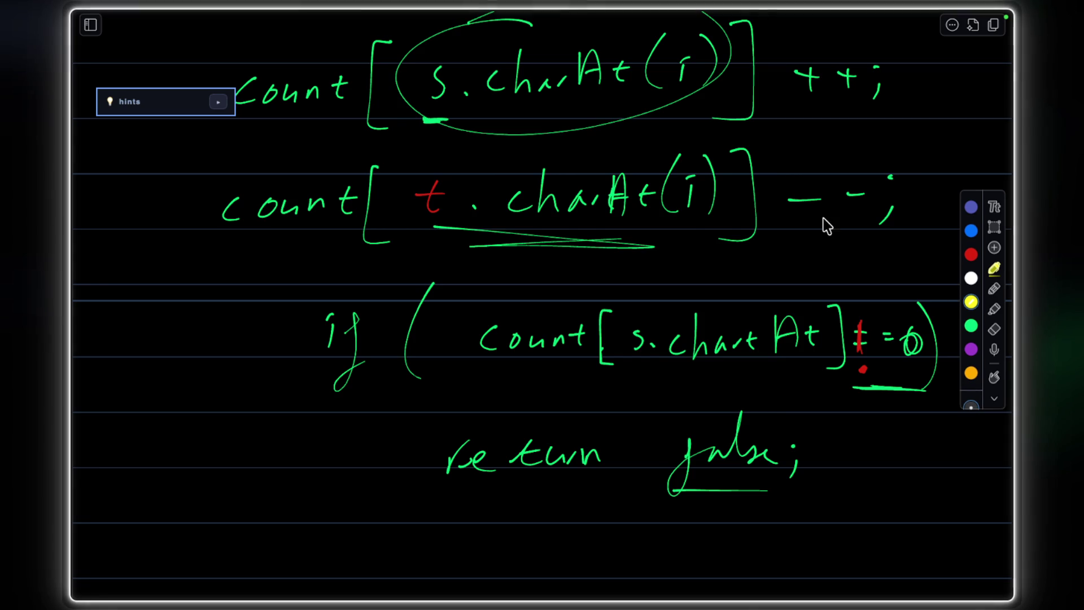
scroll(742, 225, "up", 3)
Loop s.charAt(i) and t.charAt(i) in yellow, then undo the loops.
left_click_drag(422, 251, 425, 258)
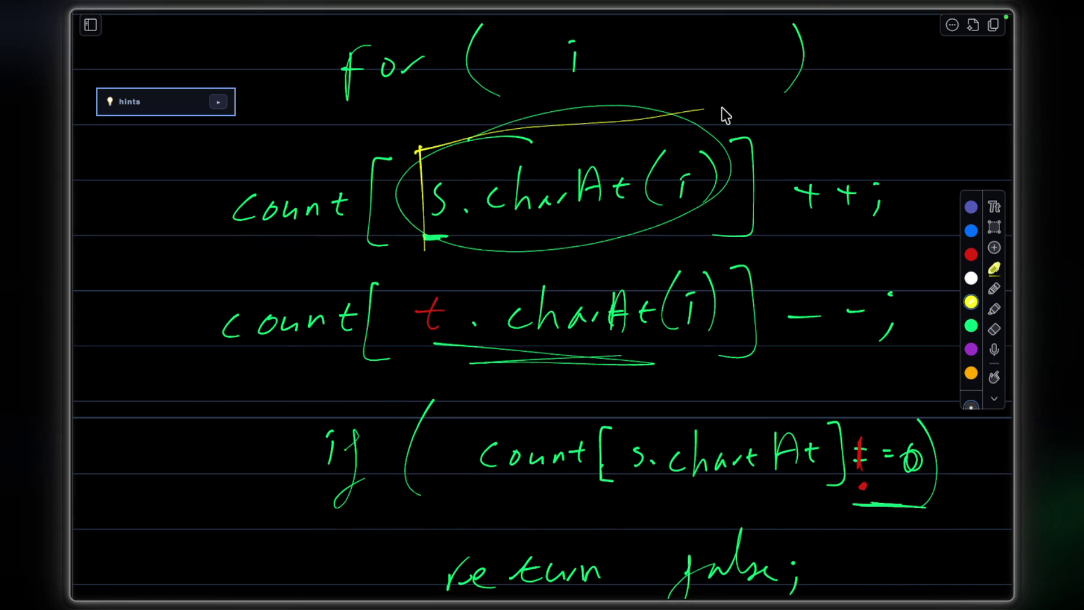
left_click_drag(428, 296, 431, 300)
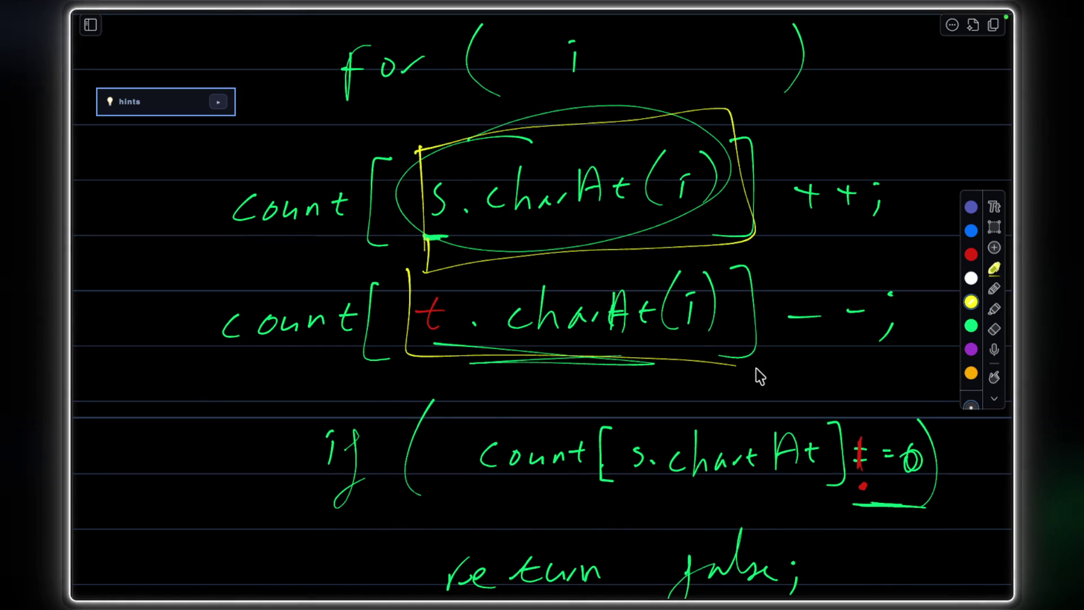
key("ctrl+z")
key("ctrl+z")
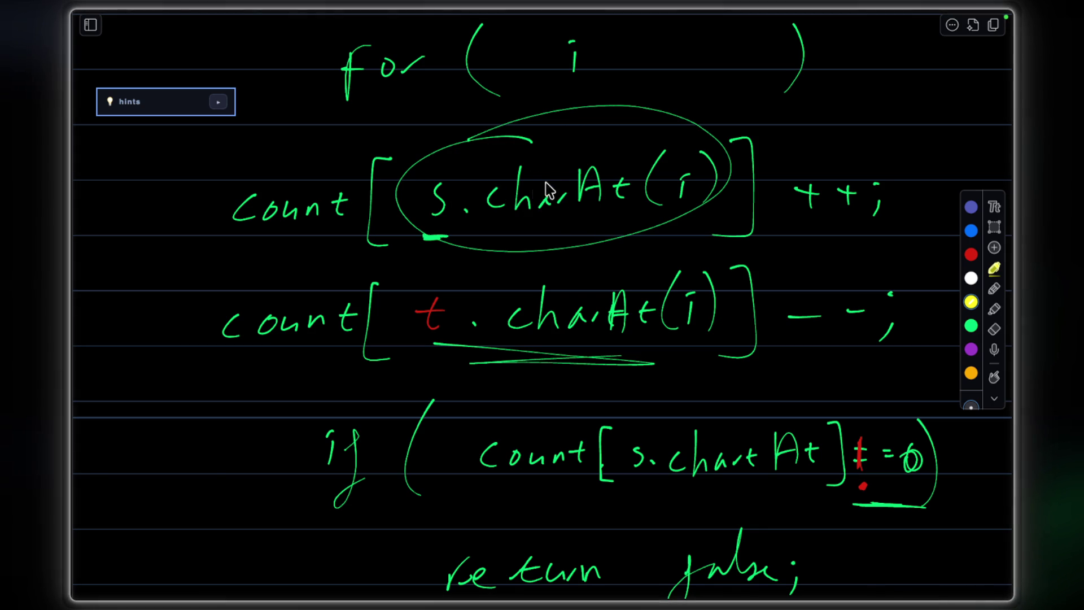
left_click_drag(426, 239, 456, 236)
left_click_drag(419, 361, 440, 354)
scroll(681, 264, "up", 1)
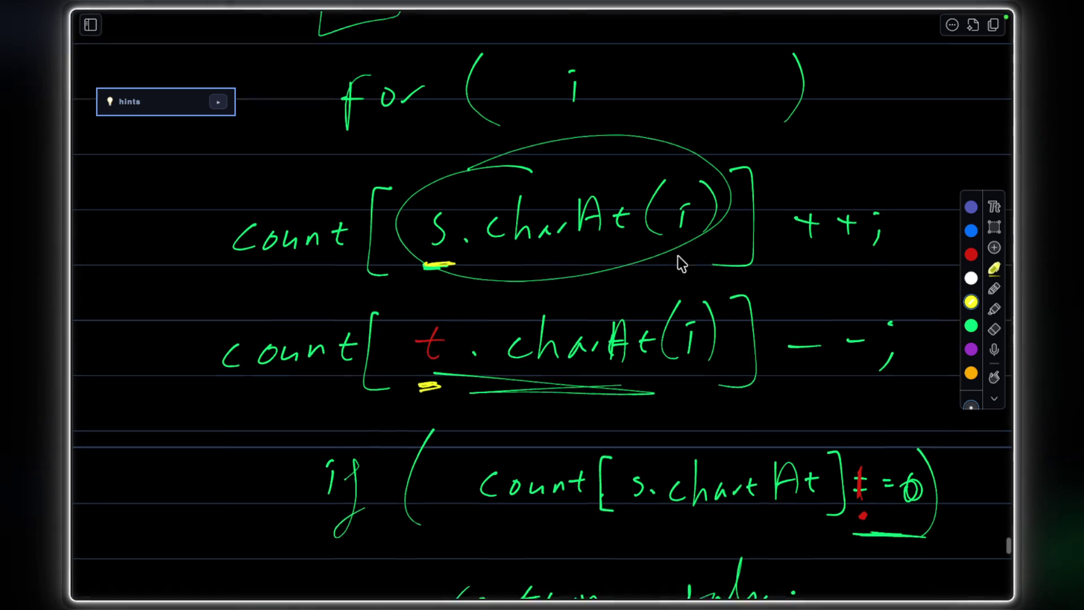
scroll(680, 264, "up", 3)
scroll(644, 246, "up", 3)
scroll(609, 220, "up", 2)
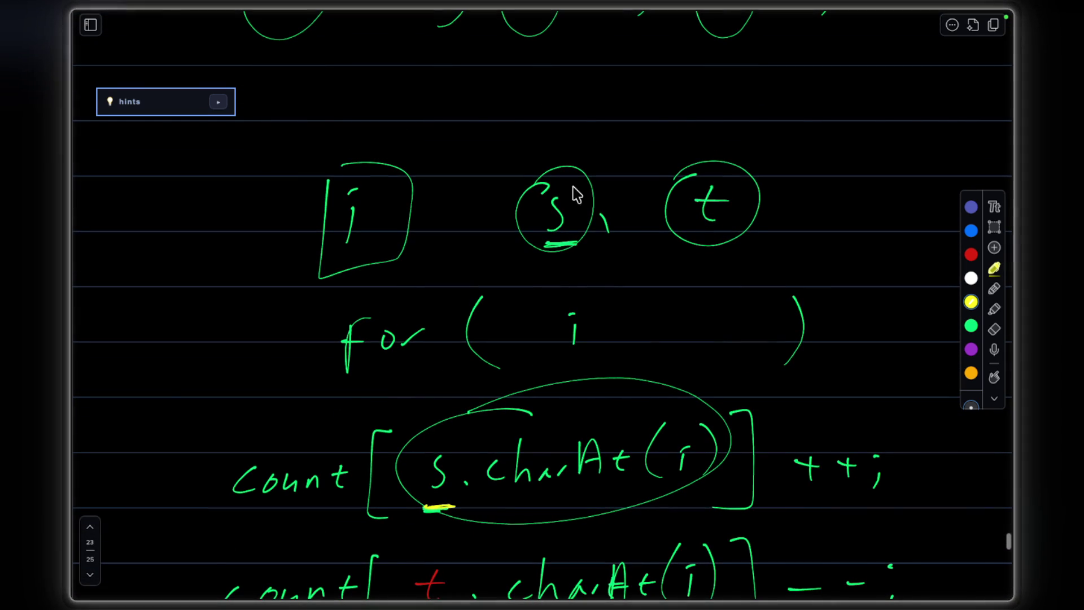
scroll(593, 161, "up", 1)
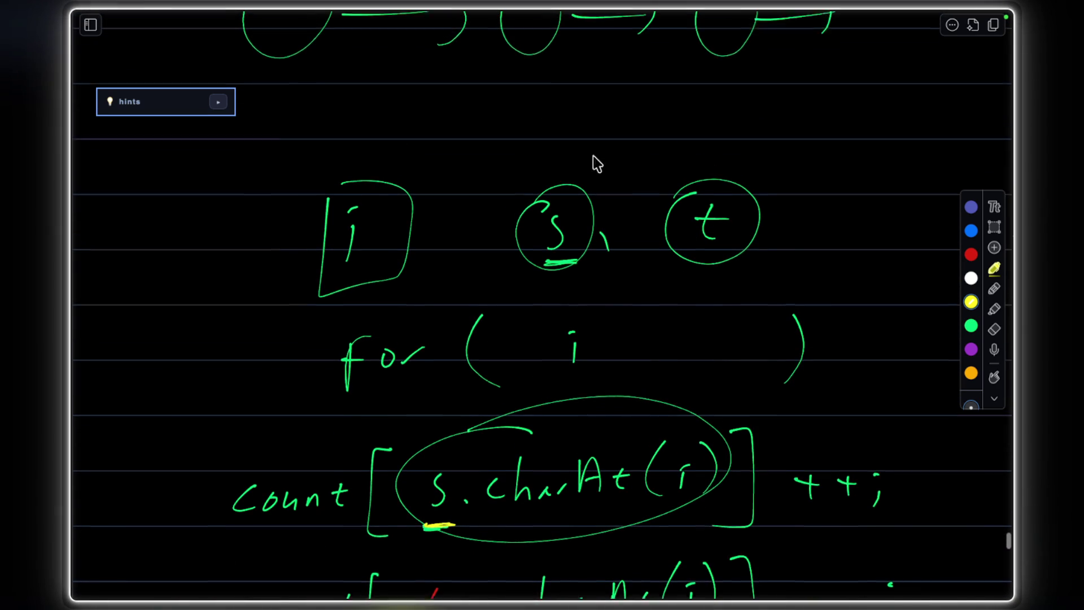
Handwrite eat and ate in yellow with a down arrow over each and the first e underlined.
mouse_move(508, 144)
left_mouse_down()
mouse_move(515, 165)
mouse_move(527, 152)
mouse_move(574, 156)
left_mouse_up()
mouse_move(703, 135)
left_mouse_down()
mouse_move(708, 161)
mouse_move(783, 135)
left_mouse_up()
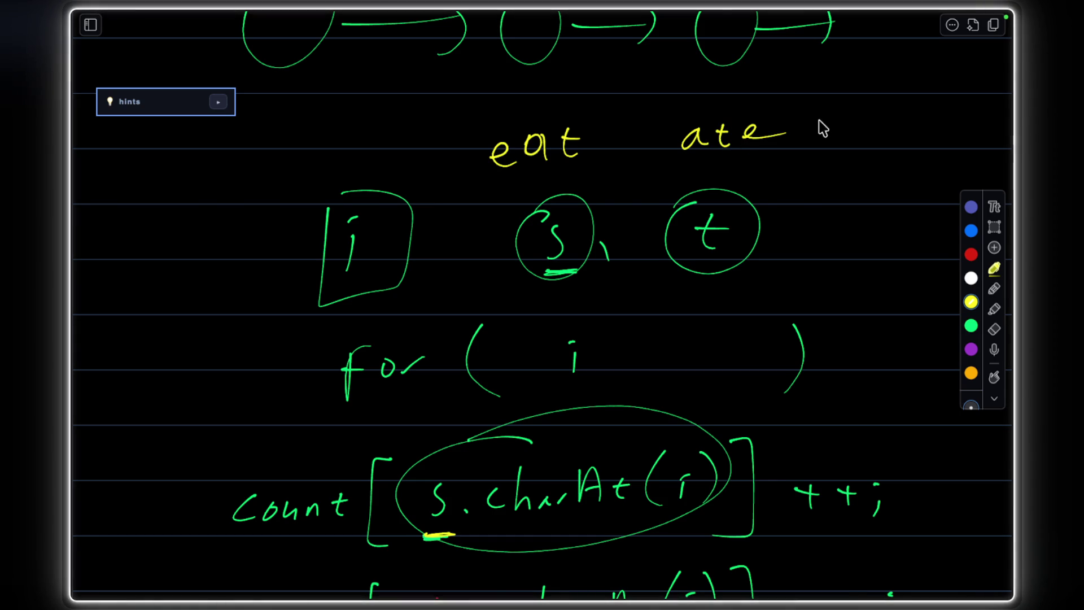
scroll(718, 102, "down", 2)
scroll(635, 339, "down", 1)
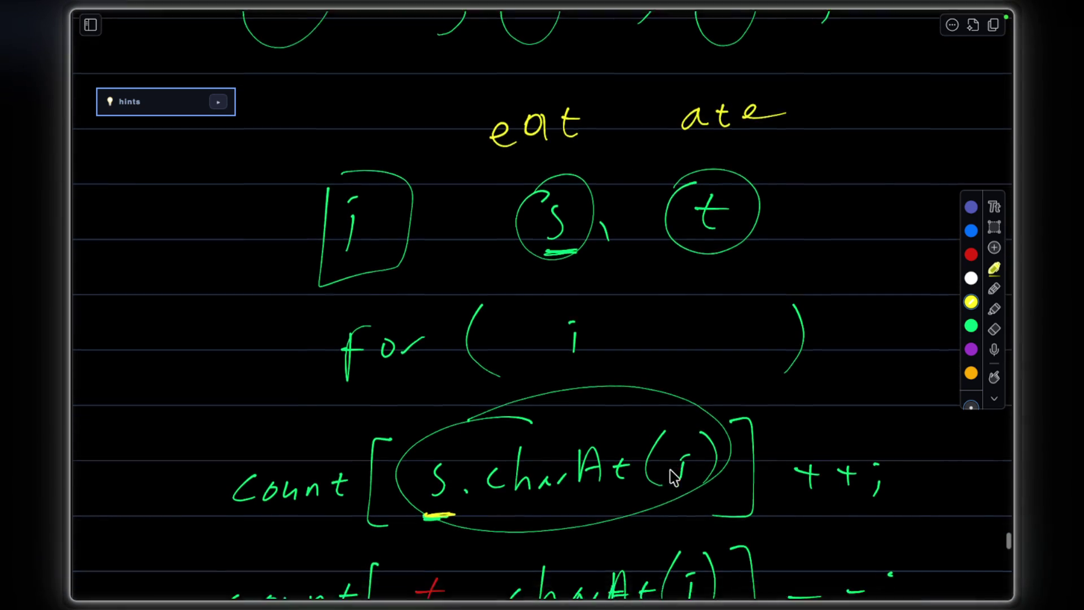
scroll(606, 495, "down", 3)
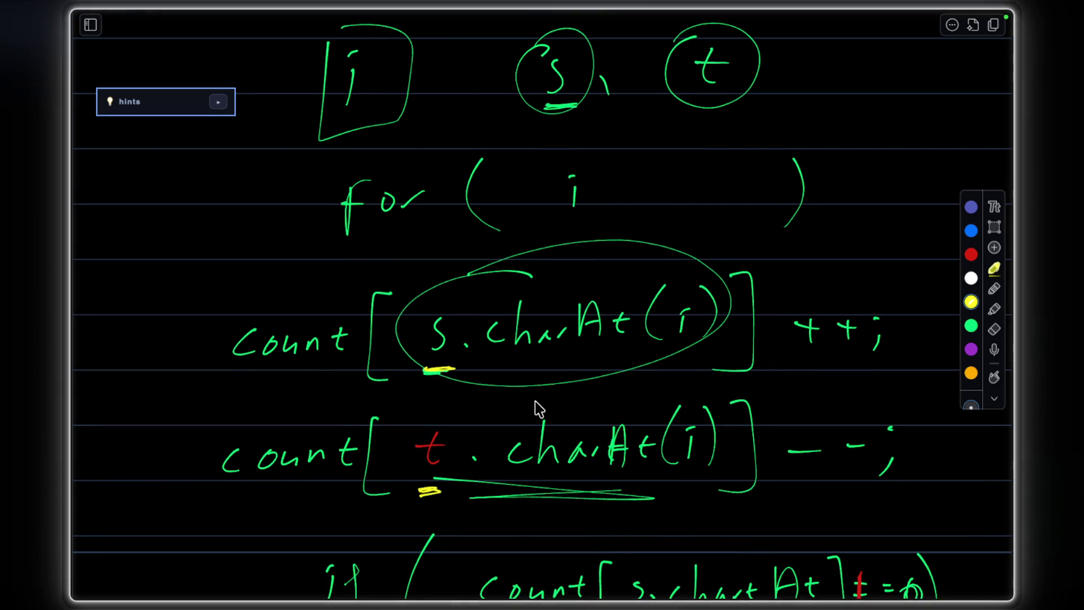
scroll(539, 409, "up", 2)
scroll(549, 169, "up", 1)
left_click_drag(497, 119, 508, 153)
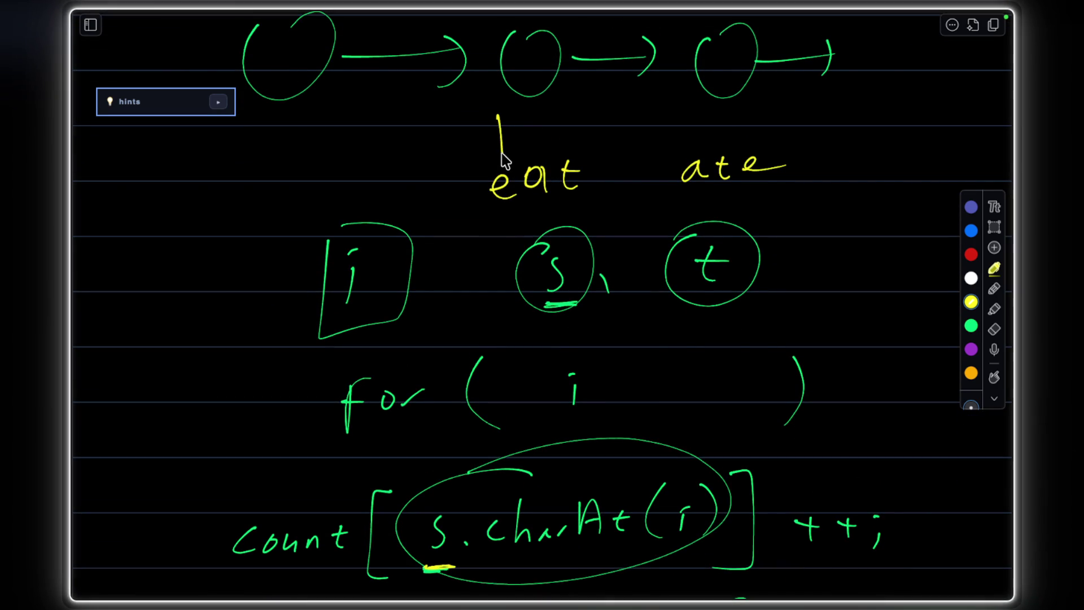
left_click_drag(693, 108, 699, 142)
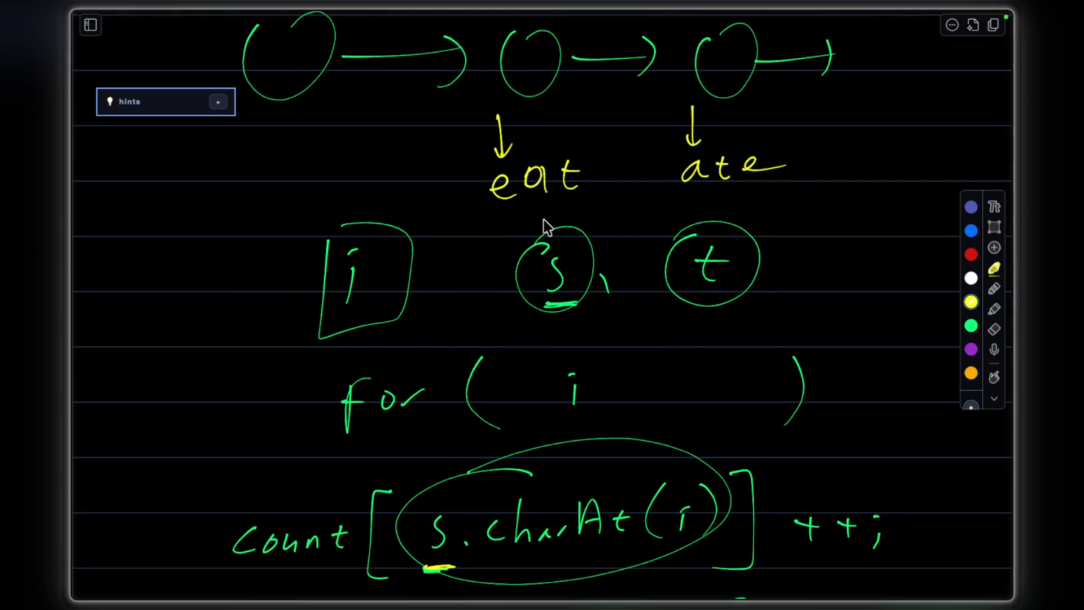
scroll(542, 227, "down", 2)
scroll(513, 140, "up", 1)
left_click_drag(500, 151, 518, 146)
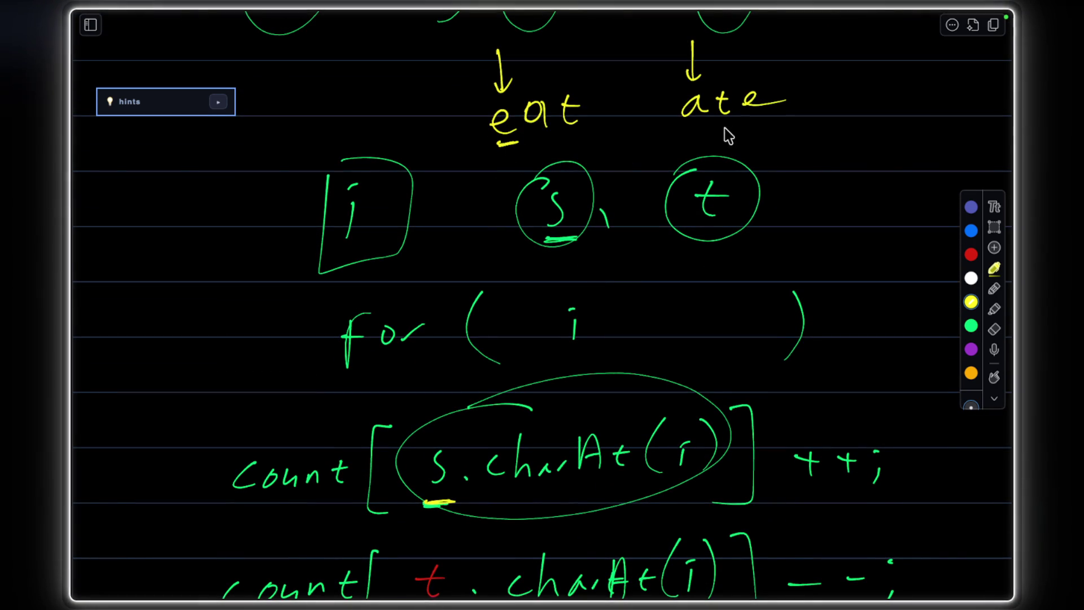
scroll(661, 355, "down", 2)
scroll(627, 323, "down", 1)
scroll(622, 343, "down", 1)
Underline both count words and circle the first letter of ate in yellow.
left_click_drag(249, 349, 320, 350)
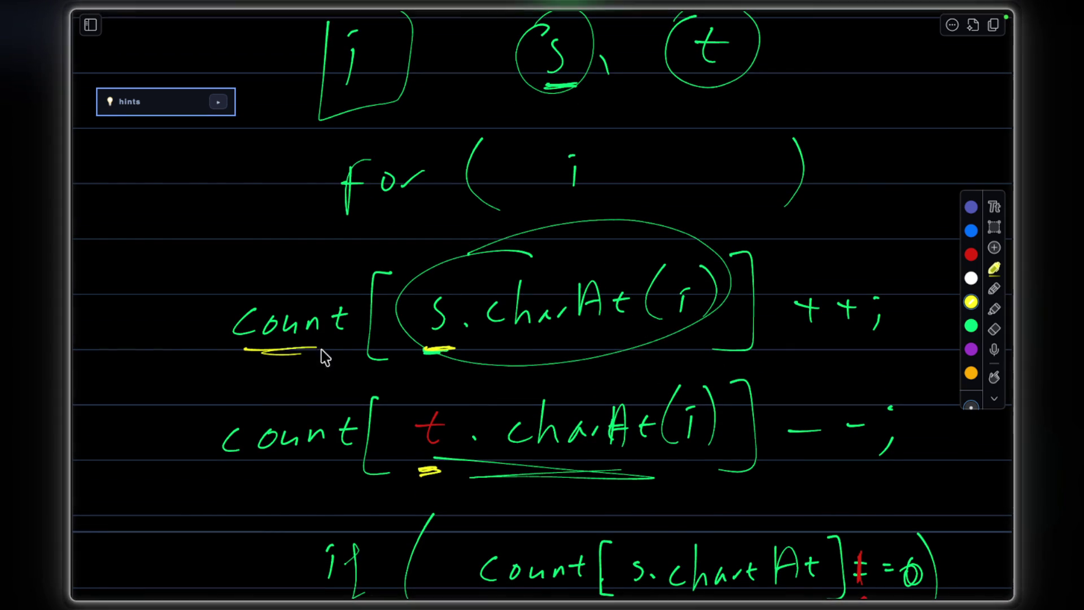
left_click_drag(254, 476, 301, 468)
scroll(593, 339, "up", 3)
scroll(712, 196, "down", 2)
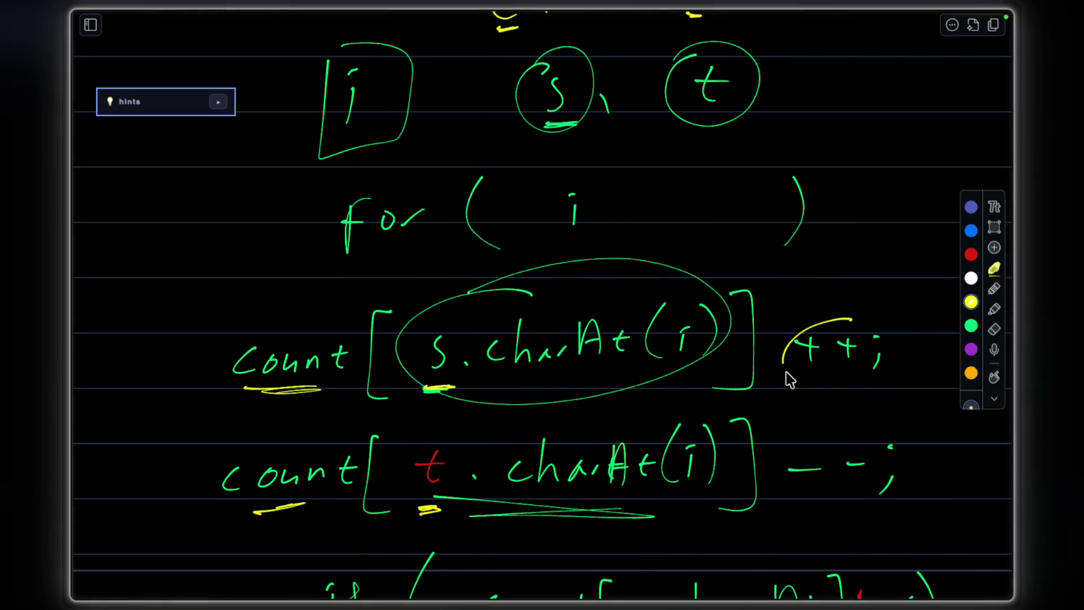
left_click_drag(850, 327, 846, 314)
scroll(614, 340, "up", 4)
left_click_drag(489, 152, 508, 203)
scroll(614, 339, "down", 5)
left_click_drag(841, 373, 847, 398)
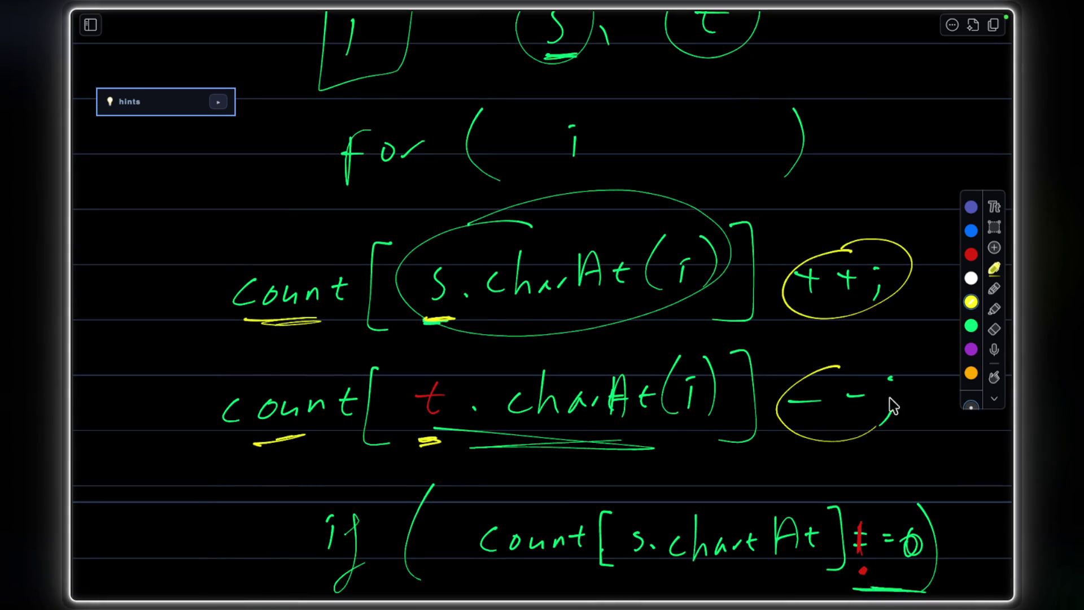
scroll(613, 339, "up", 6)
left_click_drag(686, 246, 695, 212)
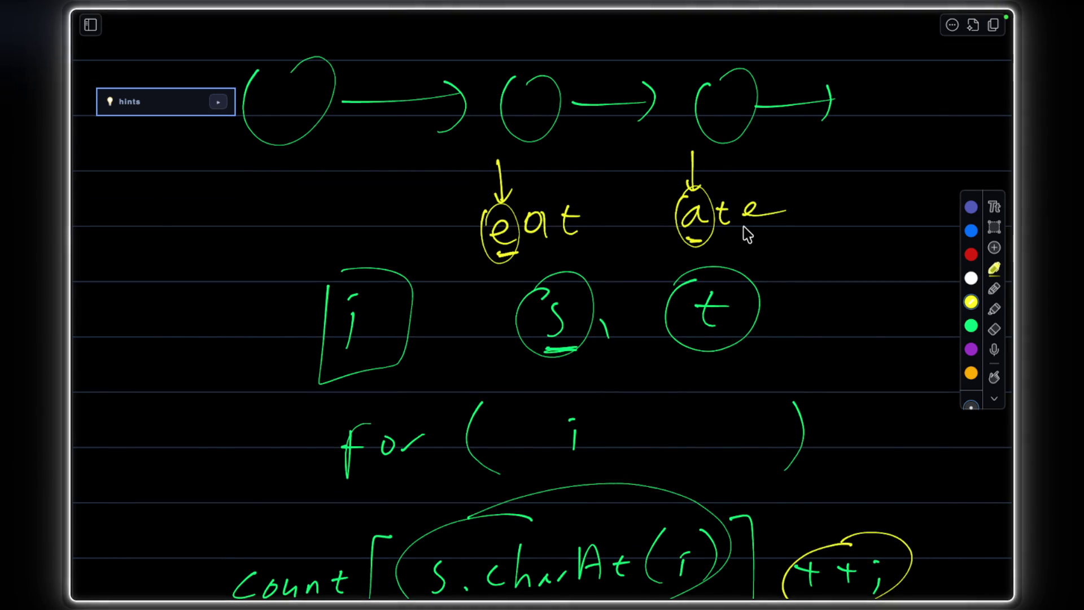
scroll(746, 234, "up", 5)
scroll(737, 241, "down", 2)
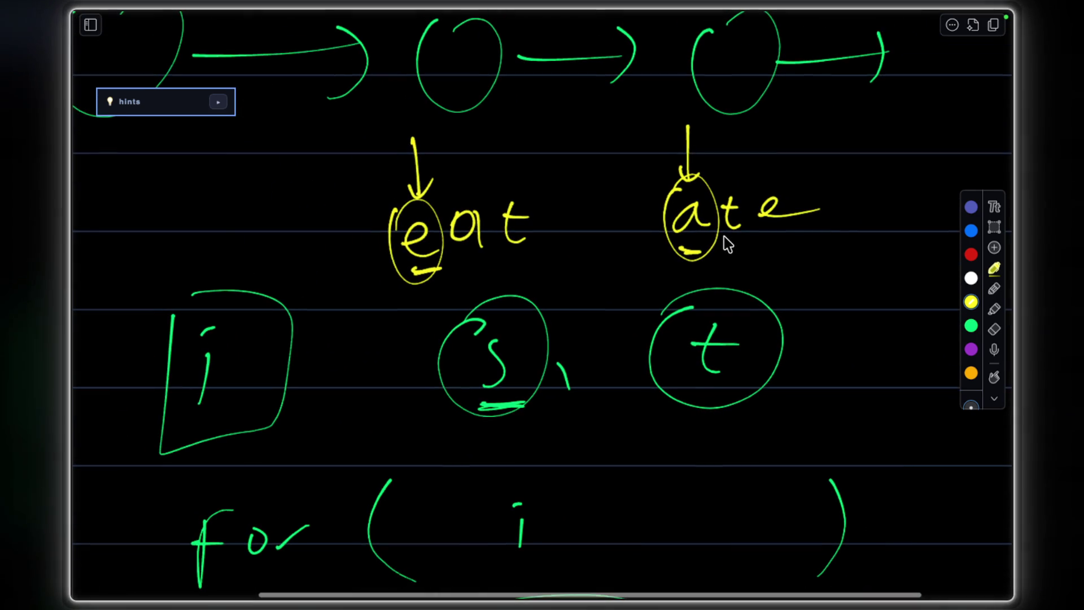
scroll(727, 245, "down", 3)
scroll(727, 243, "down", 3)
scroll(728, 247, "down", 2)
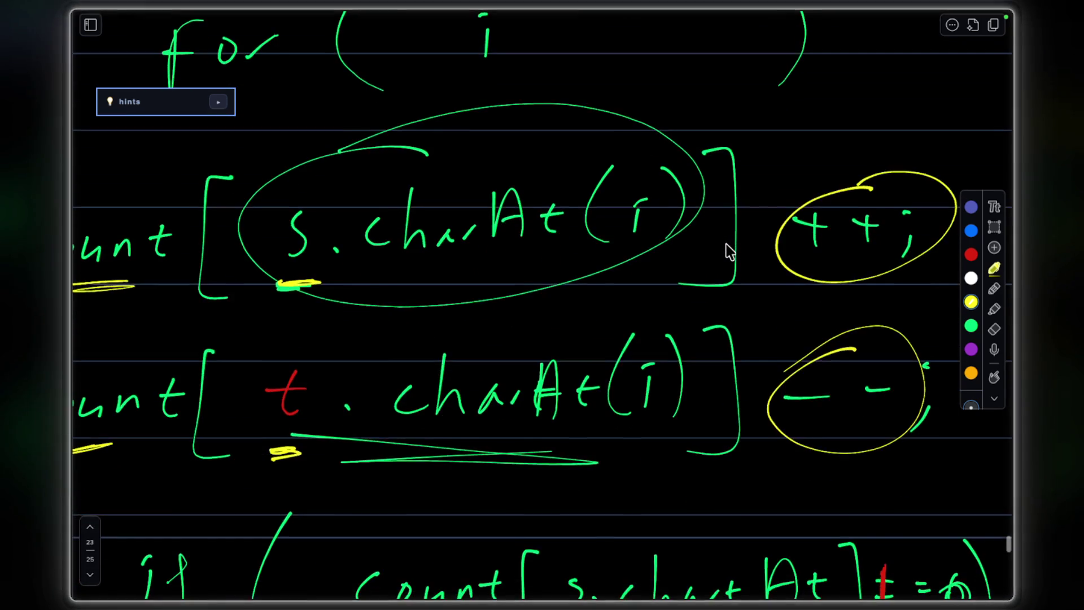
scroll(729, 250, "down", 3)
scroll(728, 250, "down", 2)
scroll(728, 249, "down", 1)
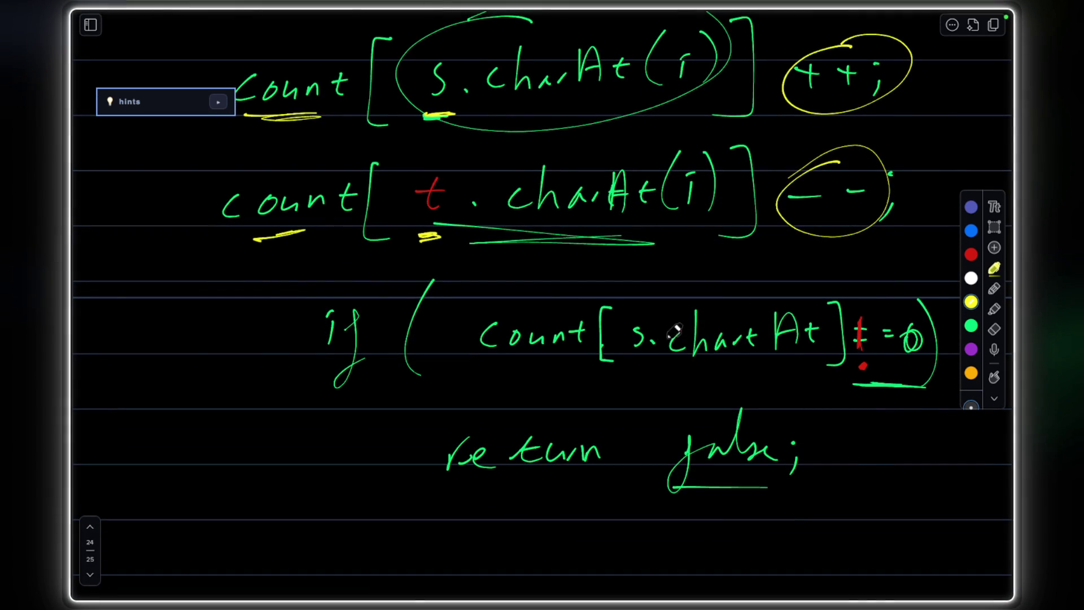
scroll(644, 334, "up", 2)
scroll(592, 322, "down", 3)
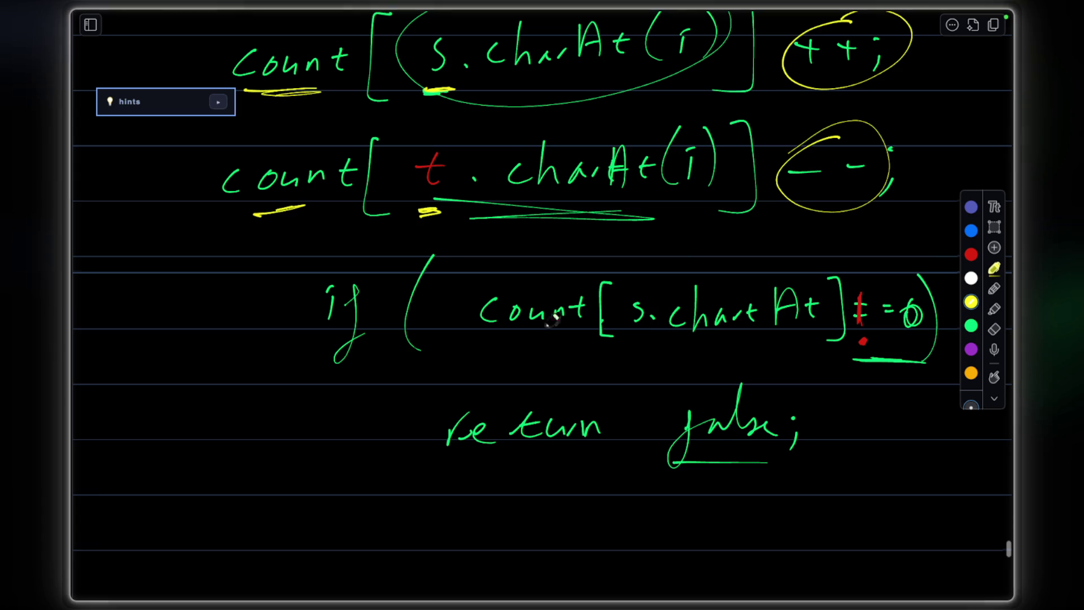
Draw a yellow arrow toward return false and box the s in the if condition.
left_click_drag(316, 449, 393, 398)
left_click_drag(380, 390, 385, 428)
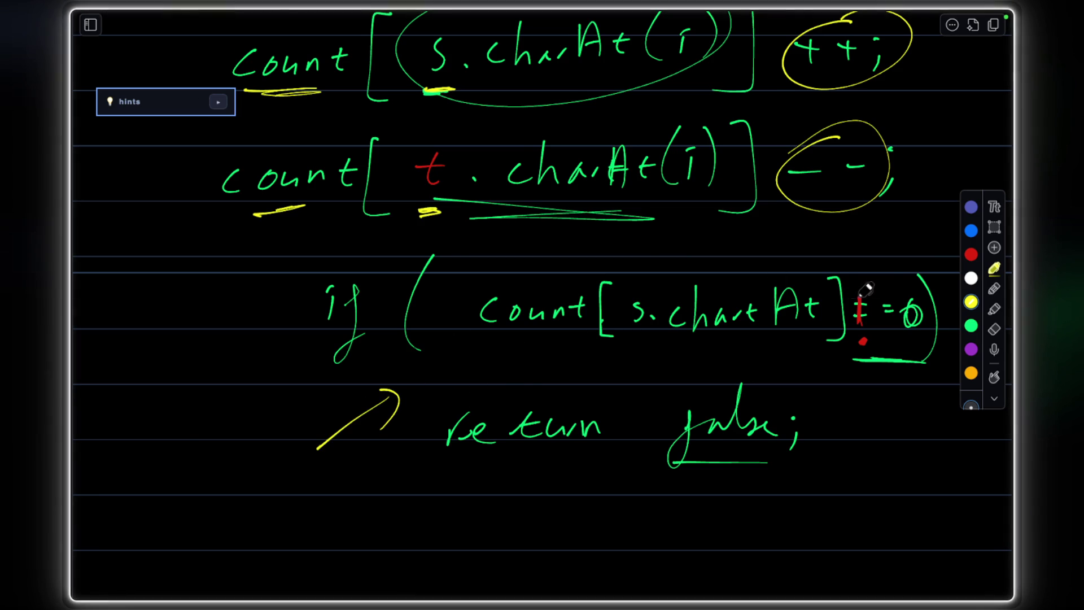
mouse_move(627, 288)
left_mouse_down()
mouse_move(623, 322)
mouse_move(663, 289)
mouse_move(627, 306)
left_mouse_up()
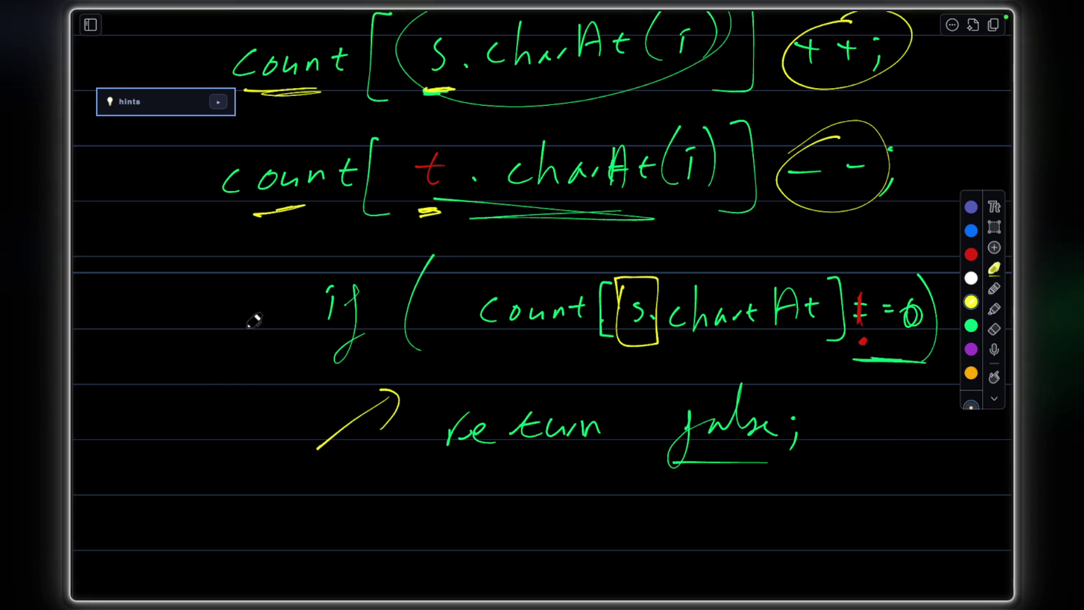
Switch the pen to red and draw an X left of the if line.
left_click(971, 252)
left_click_drag(246, 292, 172, 398)
left_click_drag(178, 298, 248, 363)
scroll(677, 177, "up", 2)
scroll(690, 210, "up", 2)
scroll(683, 170, "up", 2)
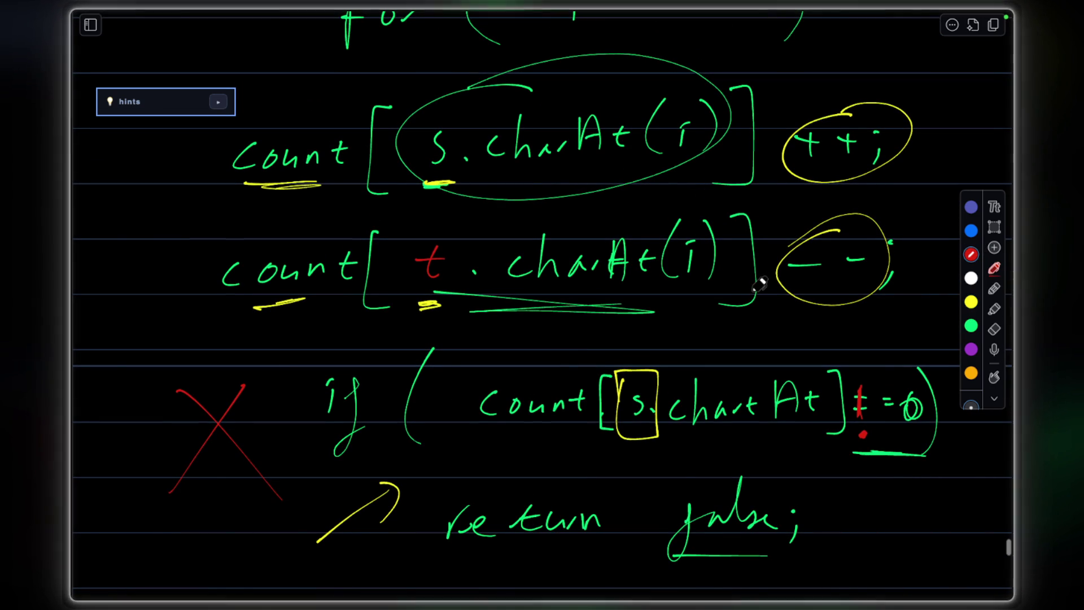
scroll(678, 406, "up", 2)
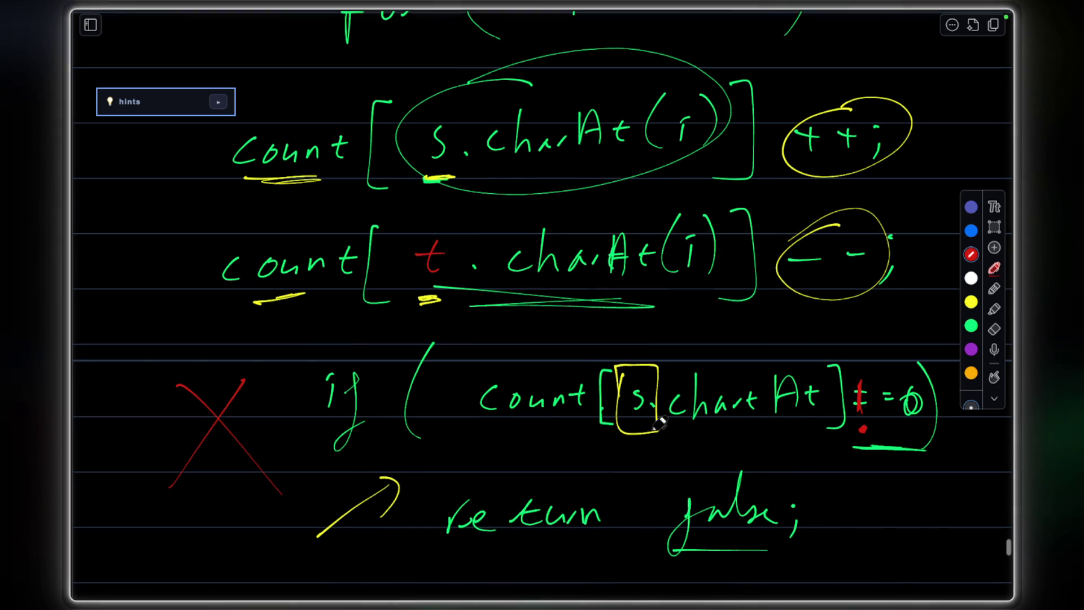
scroll(653, 127, "up", 2)
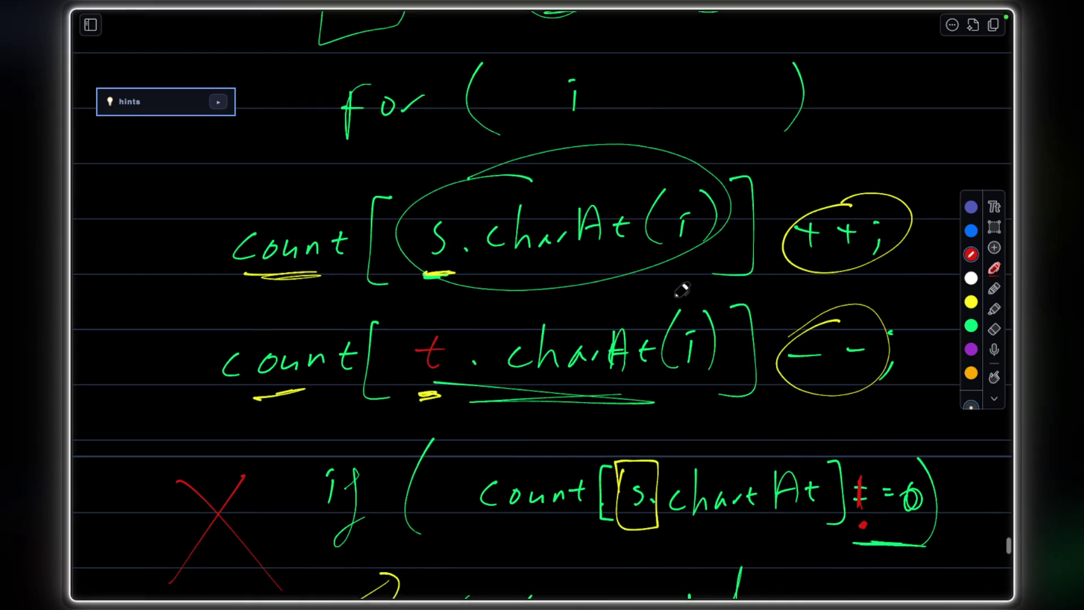
scroll(683, 280, "down", 3)
scroll(682, 288, "down", 3)
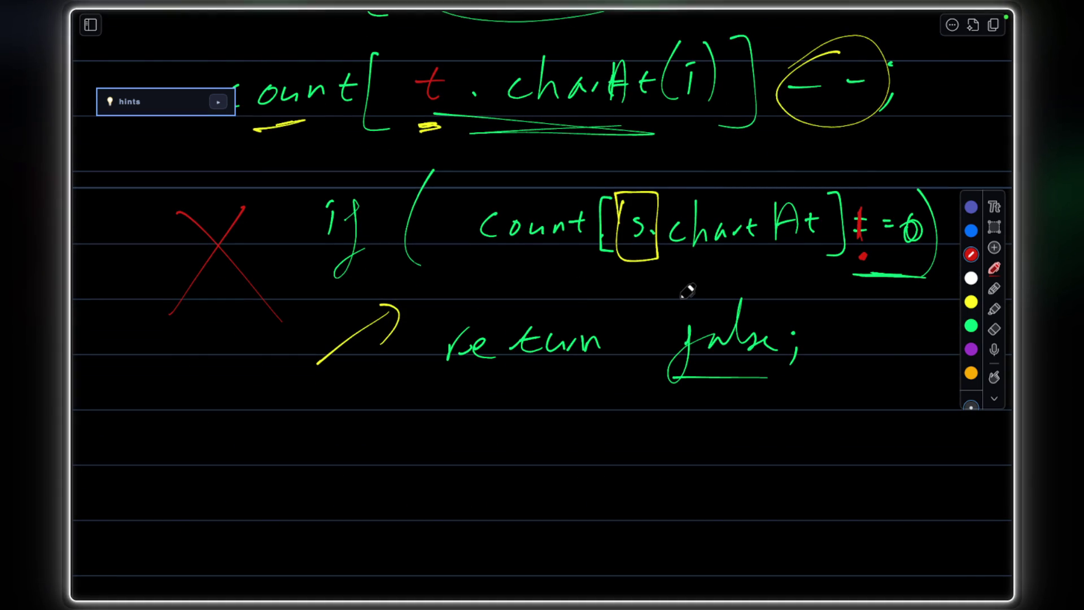
scroll(610, 204, "up", 2)
scroll(609, 186, "up", 3)
scroll(745, 132, "up", 2)
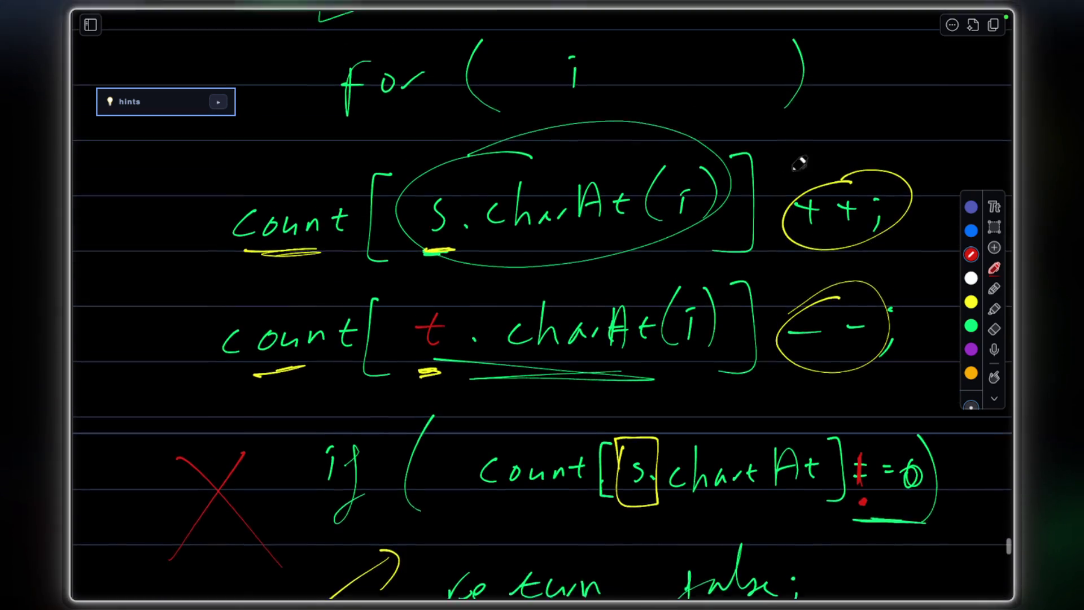
scroll(801, 164, "up", 1)
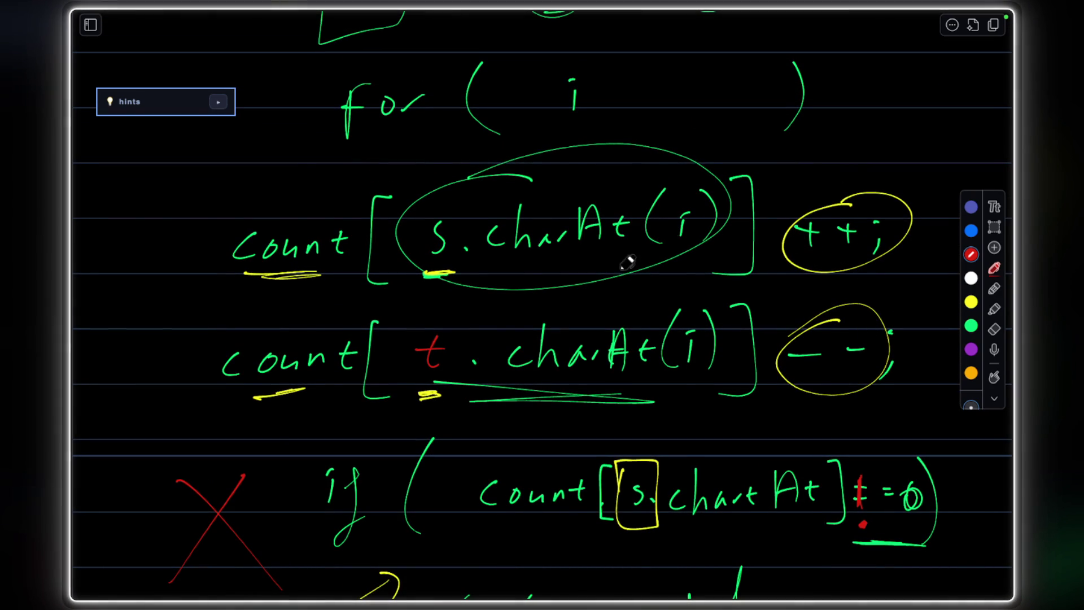
scroll(627, 330, "down", 3)
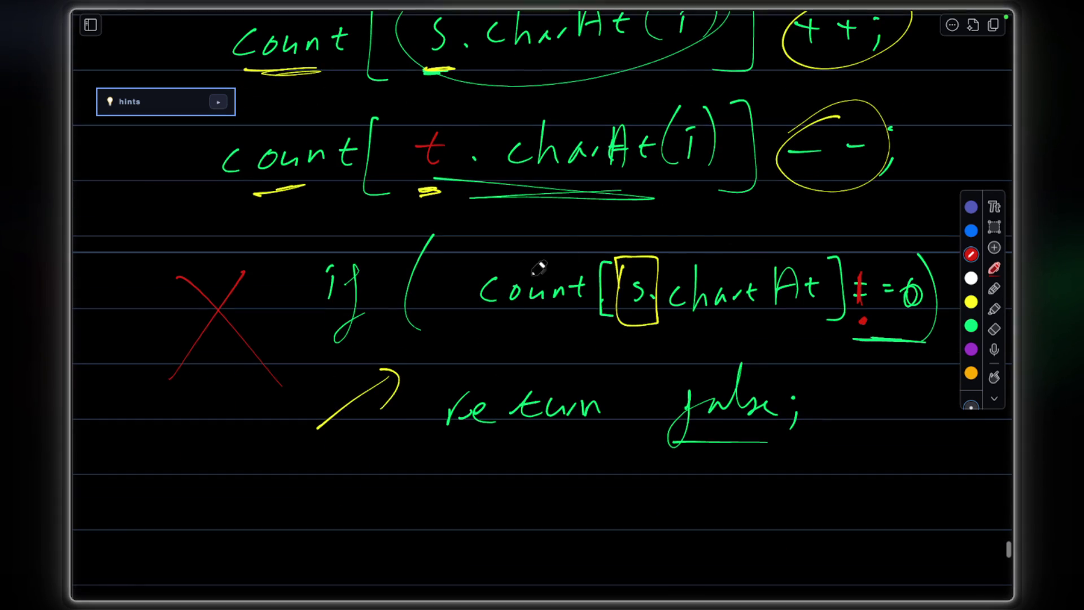
Add a yellow stroke inside the s box, circle eat/ate in red and undo, then screenshot the annotated board.
left_click_drag(622, 281, 619, 261)
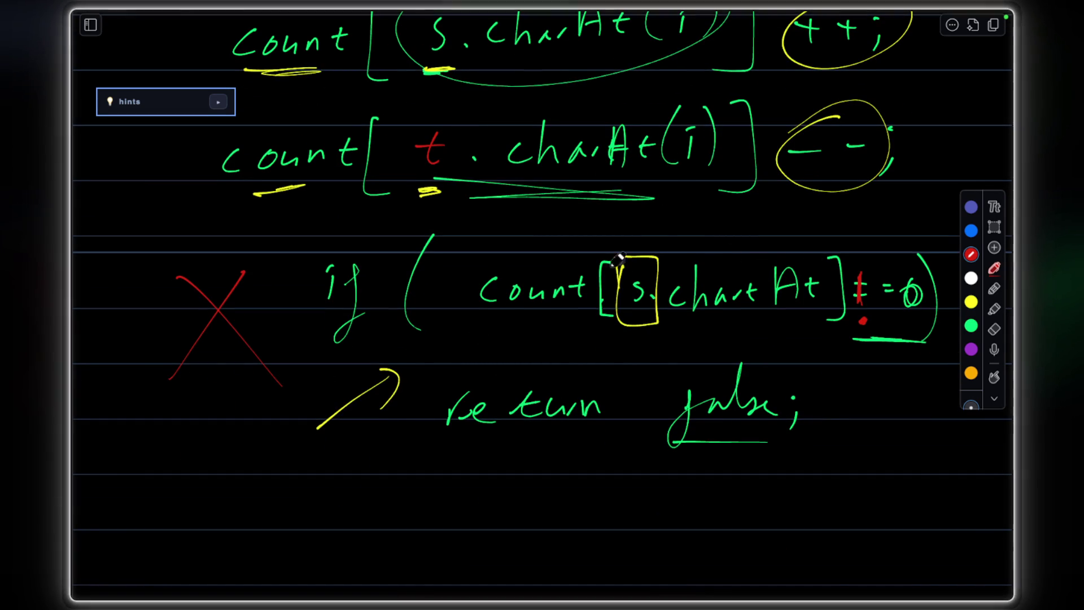
scroll(762, 296, "down", 1)
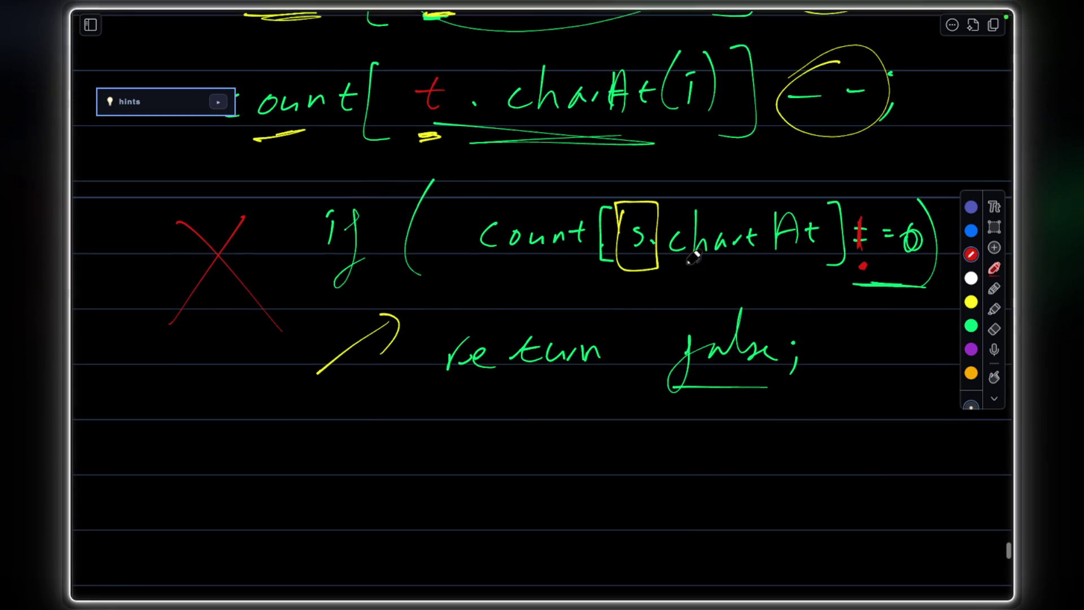
scroll(660, 212, "up", 4)
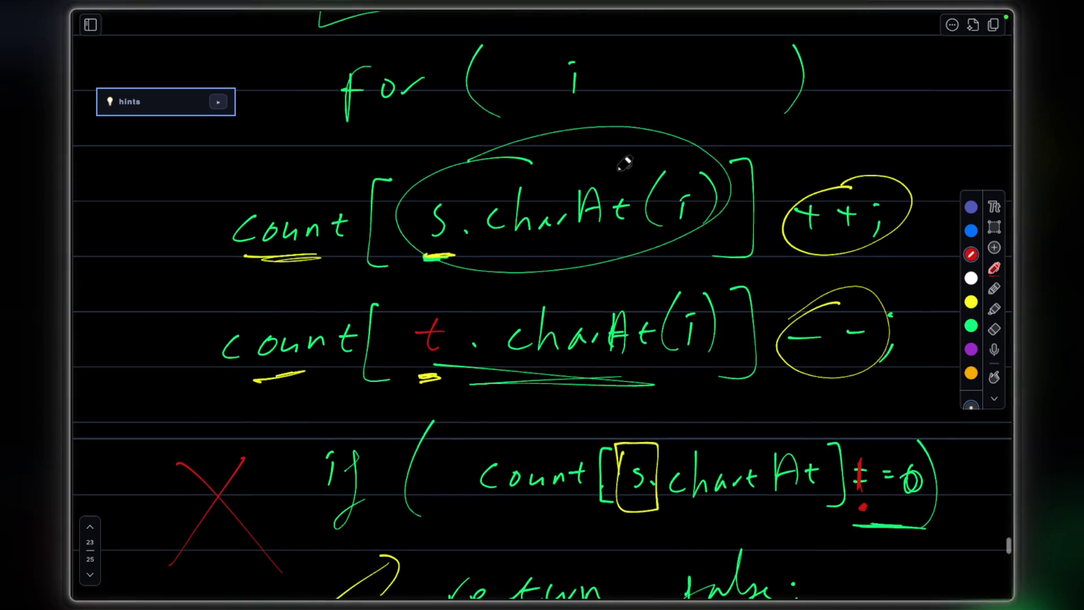
scroll(625, 163, "up", 2)
scroll(661, 144, "up", 3)
scroll(694, 86, "up", 1)
left_click_drag(517, 53, 519, 56)
left_click_drag(758, 47, 724, 142)
key("ctrl+z")
key("ctrl+z")
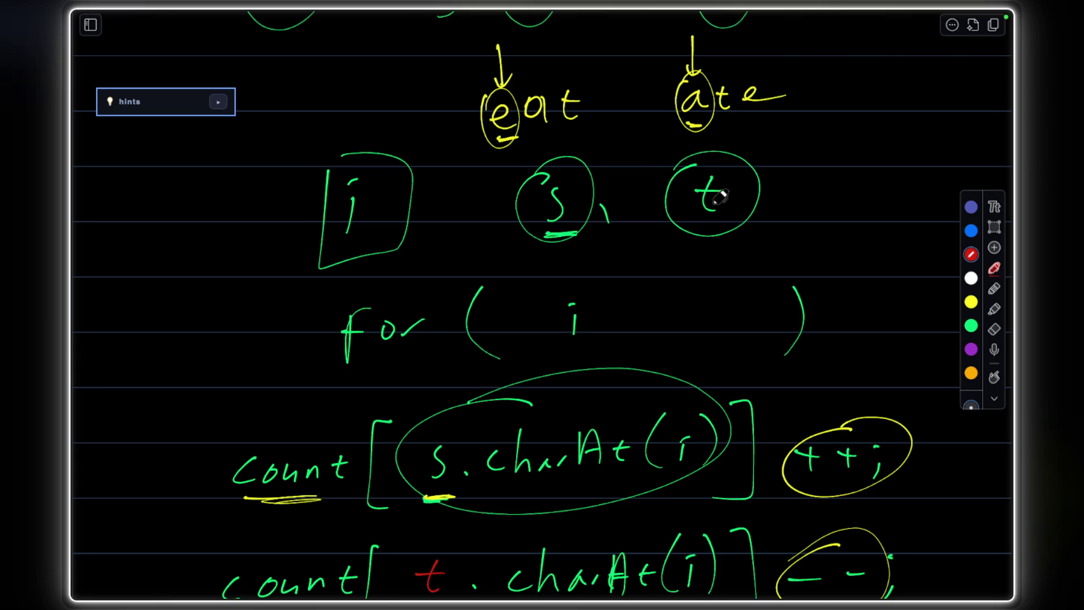
scroll(703, 271, "down", 5)
scroll(697, 358, "down", 5, "ctrl")
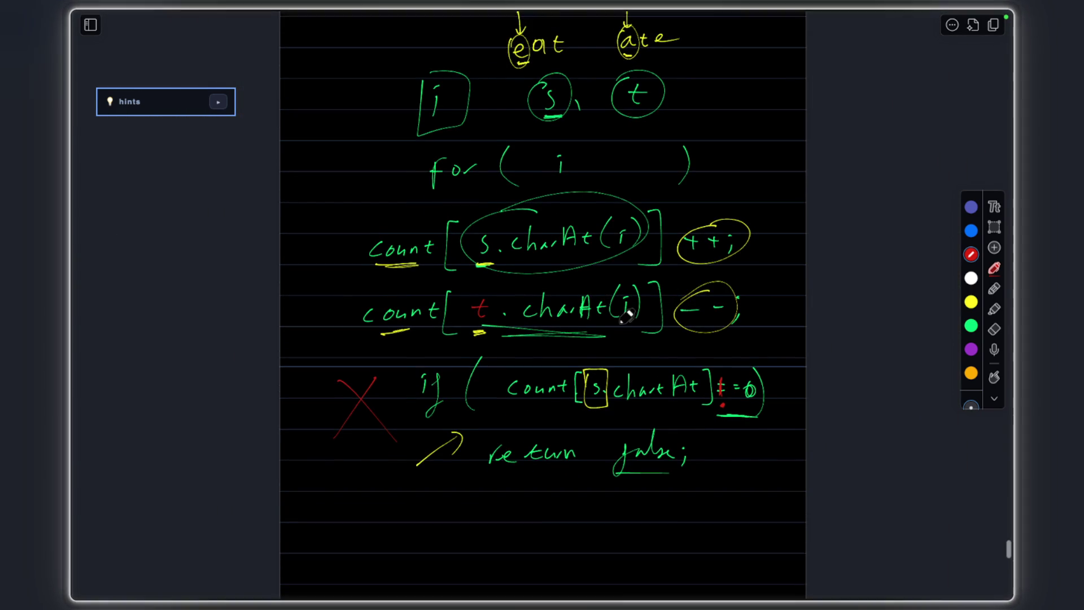
scroll(618, 306, "up", 5, "ctrl")
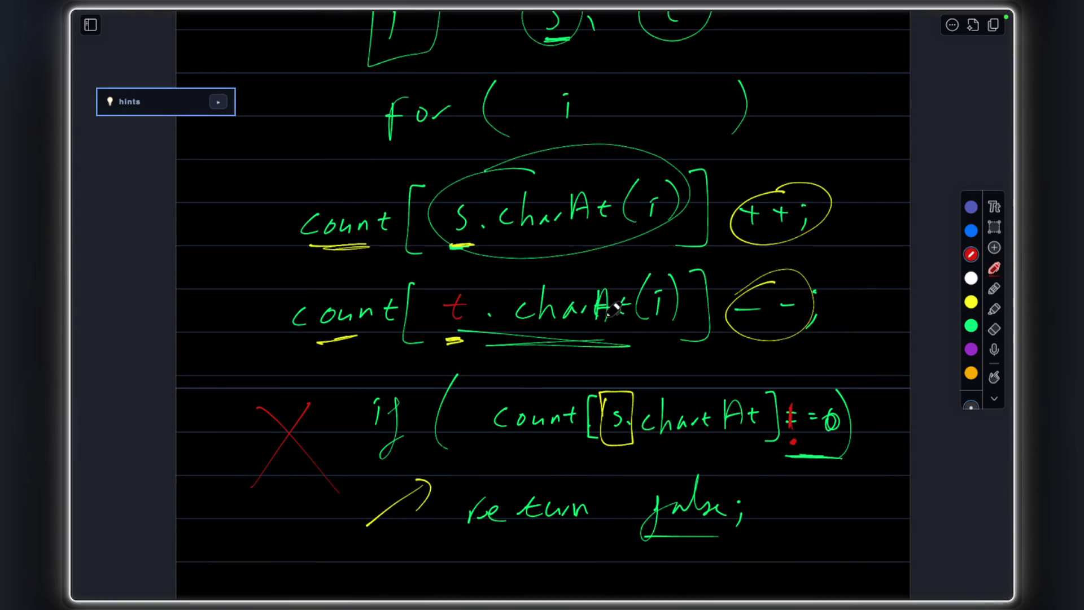
left_click_drag(246, 38, 910, 583)
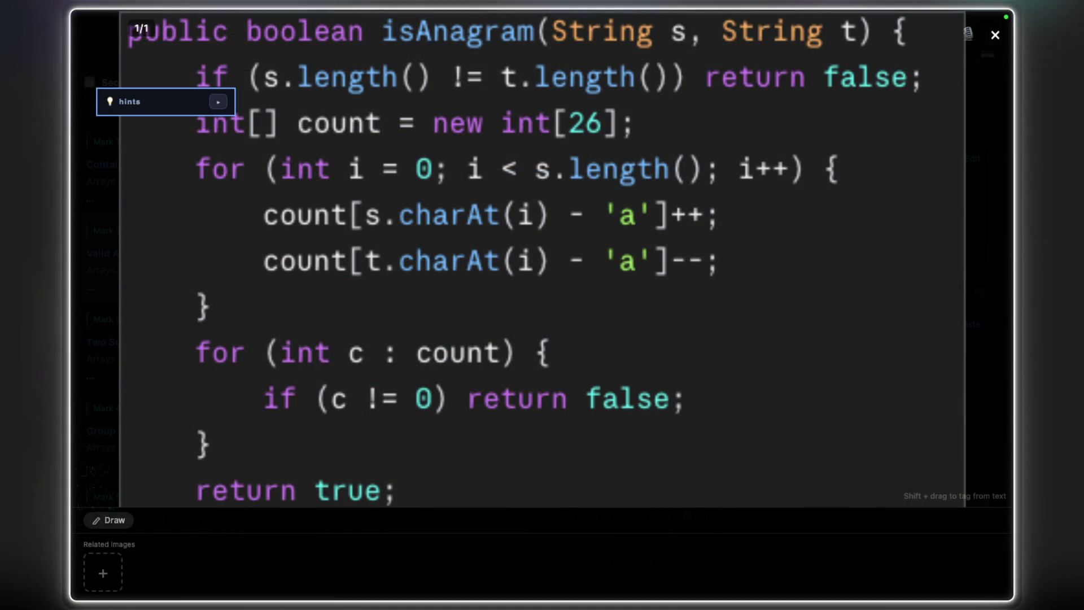
Add the captured drawing to Valid Anagram's images with the caption "mistake i have doneeee".
left_click(995, 35)
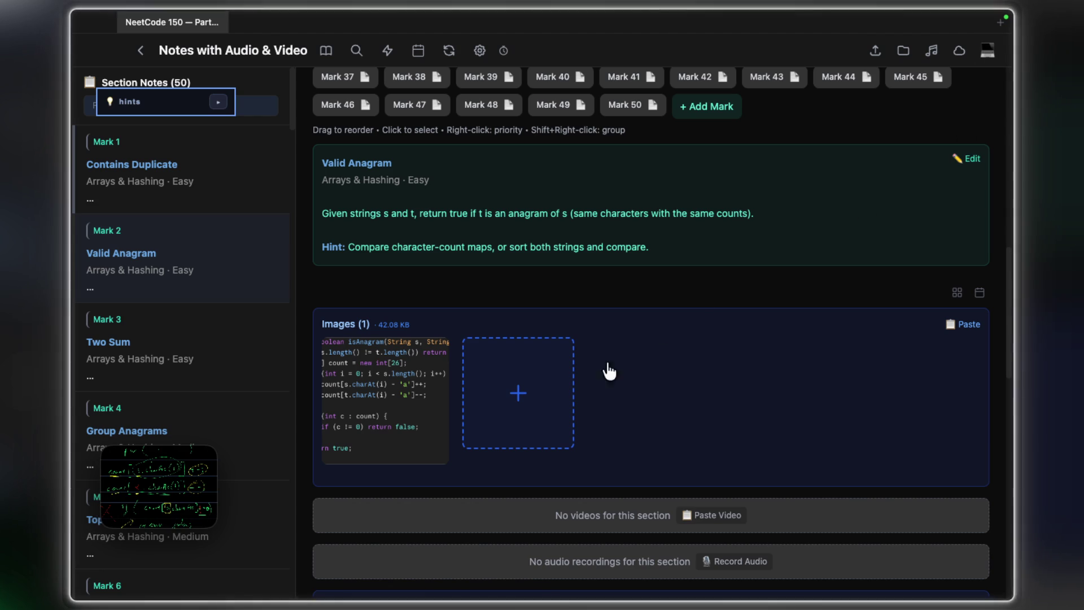
left_click(519, 392)
right_click(569, 394)
left_click(586, 407)
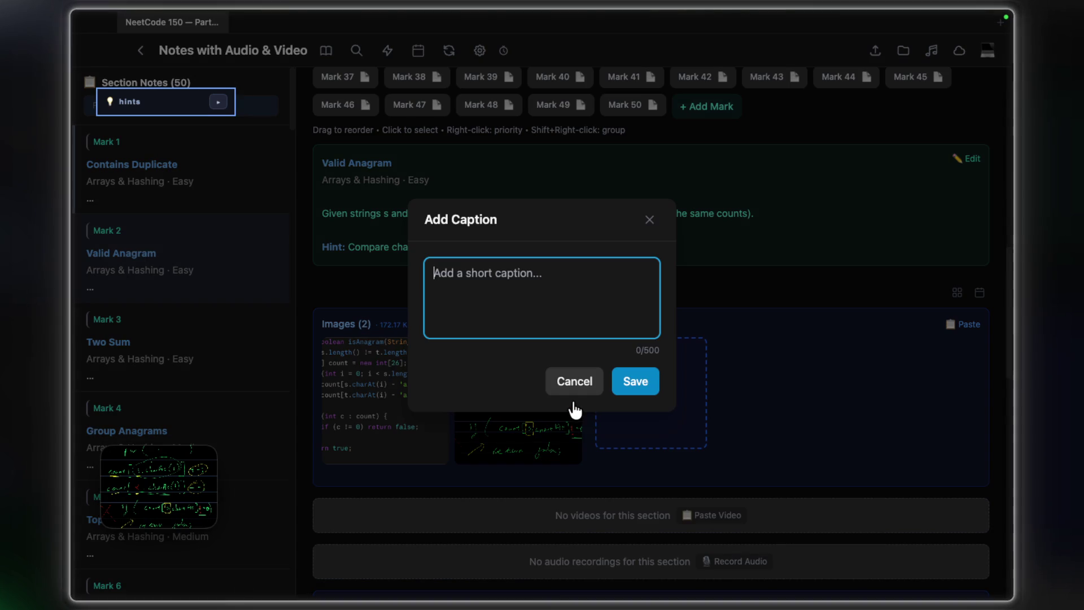
type("mistake")
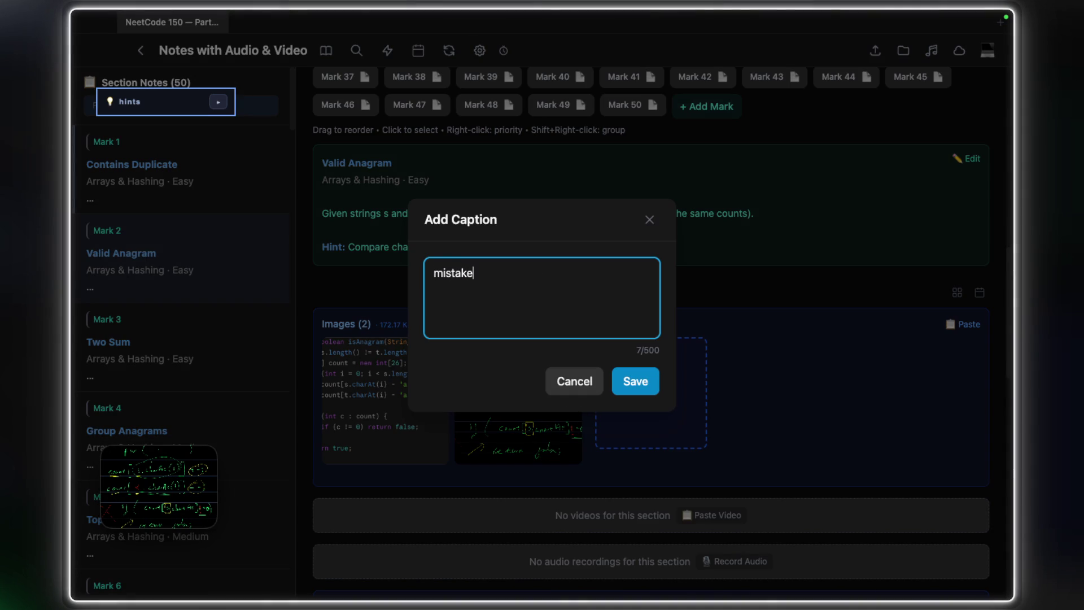
type("eee")
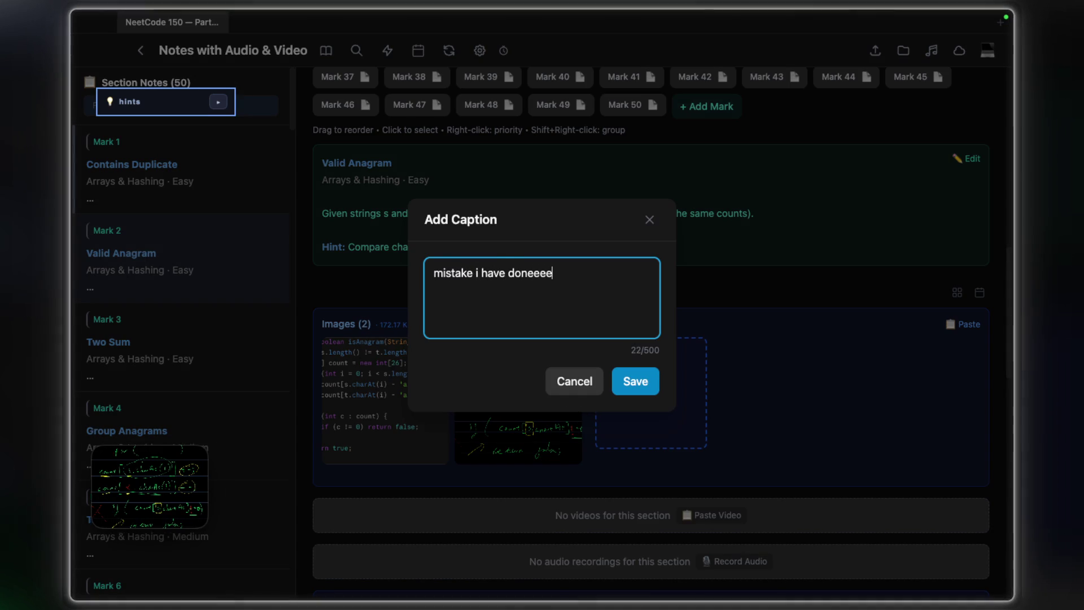
left_click(635, 382)
scroll(492, 170, "up", 3)
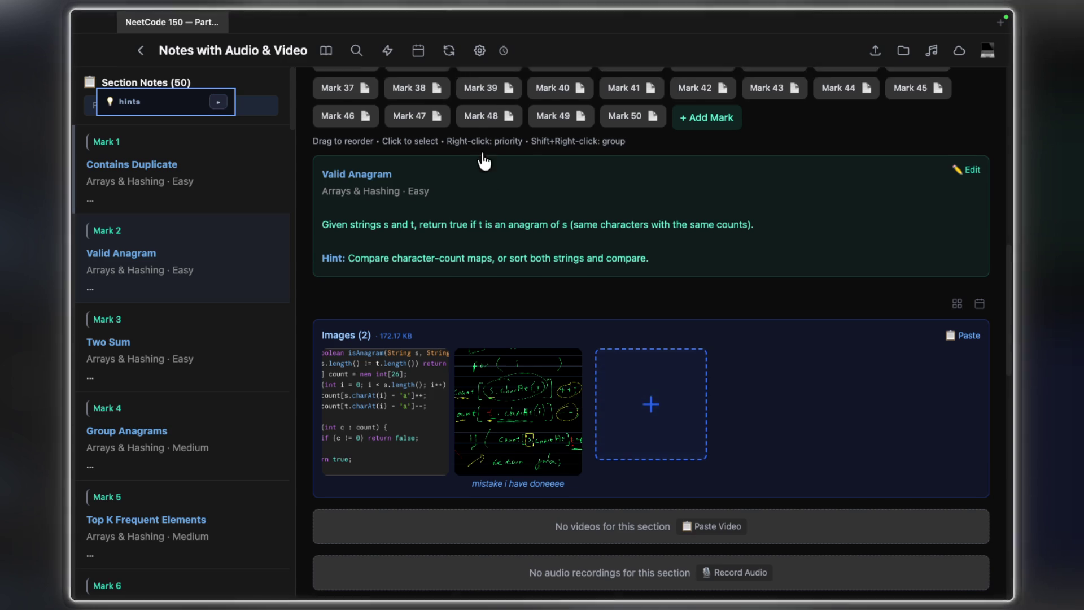
scroll(567, 254, "up", 8)
scroll(567, 263, "down", 3)
scroll(567, 269, "down", 2)
scroll(567, 269, "down", 3)
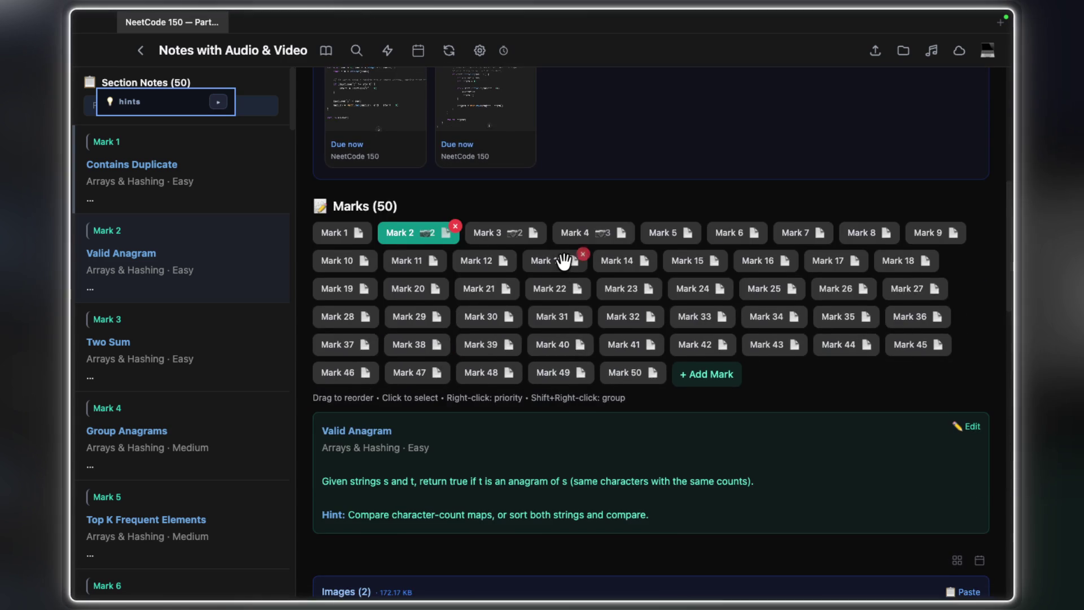
scroll(566, 270, "down", 3)
scroll(567, 270, "down", 4)
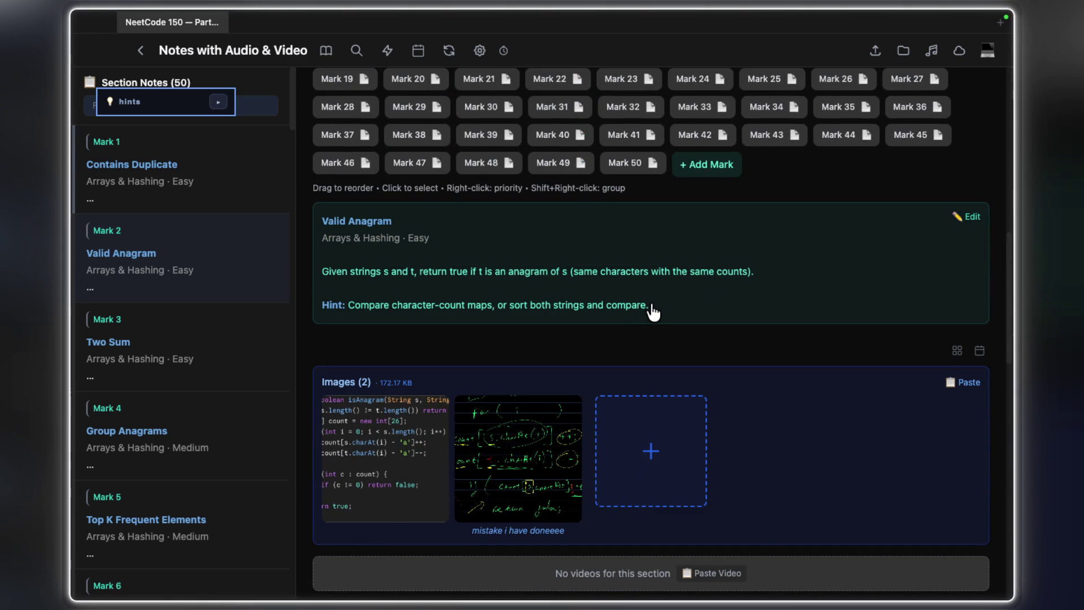
scroll(651, 310, "up", 3)
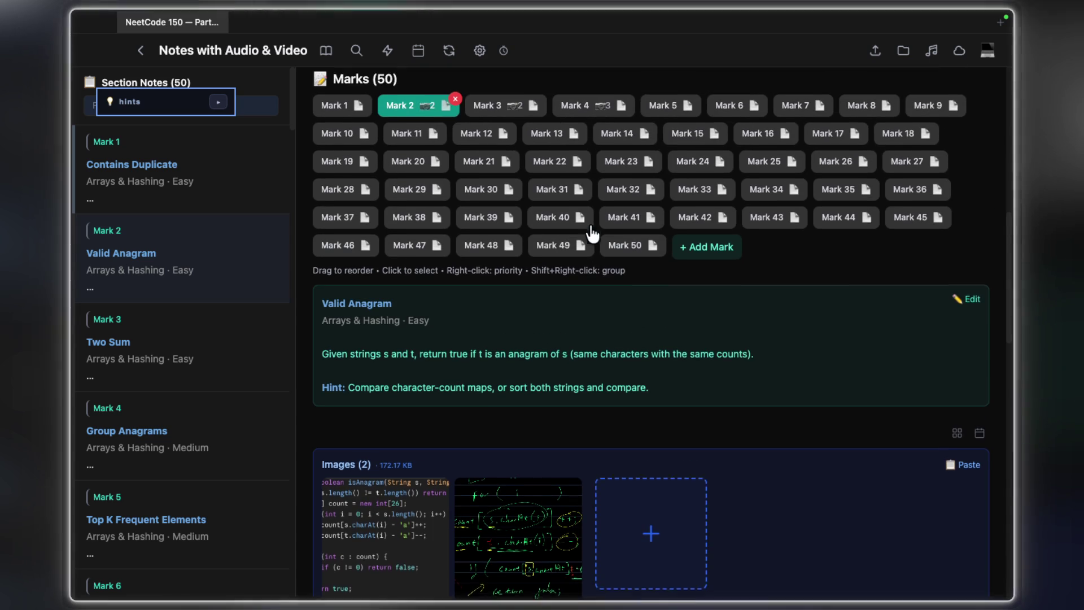
Open the Two Sum note and view its code image enlarged.
left_click(486, 112)
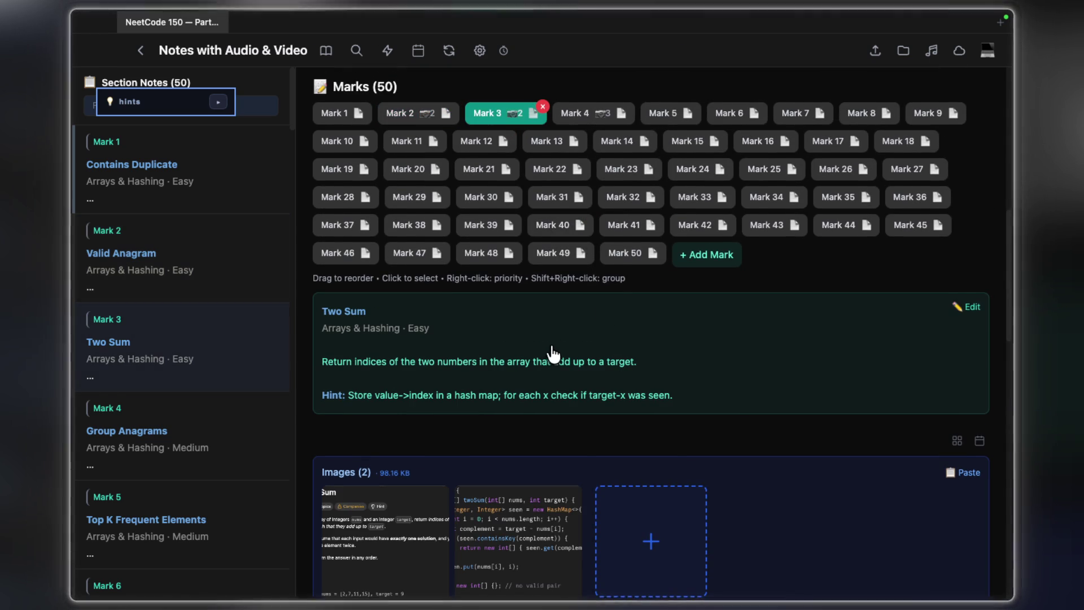
scroll(559, 351, "down", 3)
left_click(525, 398)
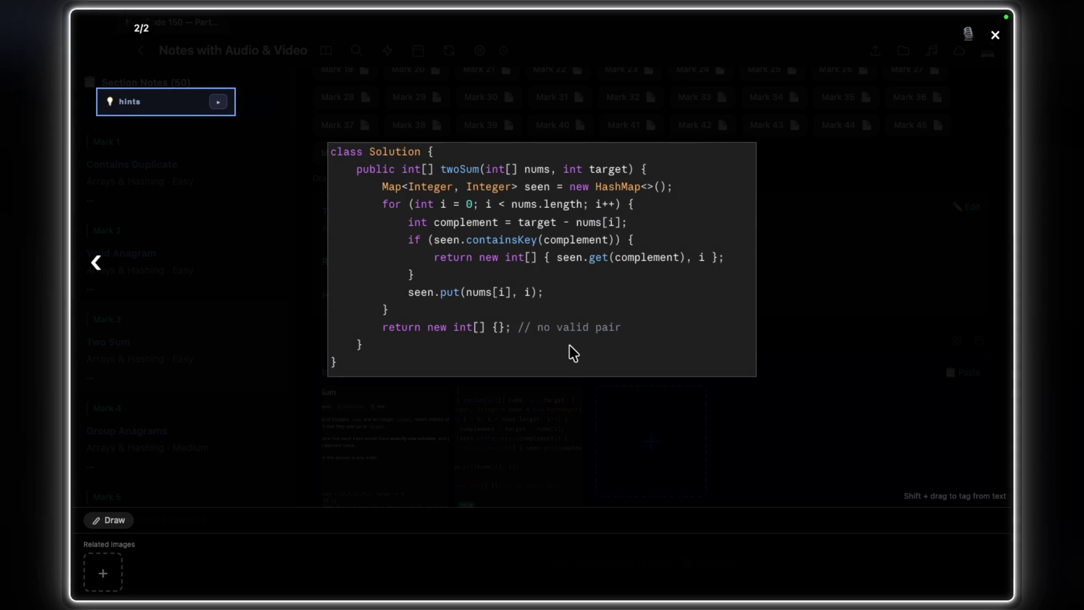
left_click(937, 317)
scroll(627, 339, "up", 3)
scroll(588, 281, "up", 2)
Move on through Group Anagrams to the Top K Frequent Elements note.
left_click(575, 201)
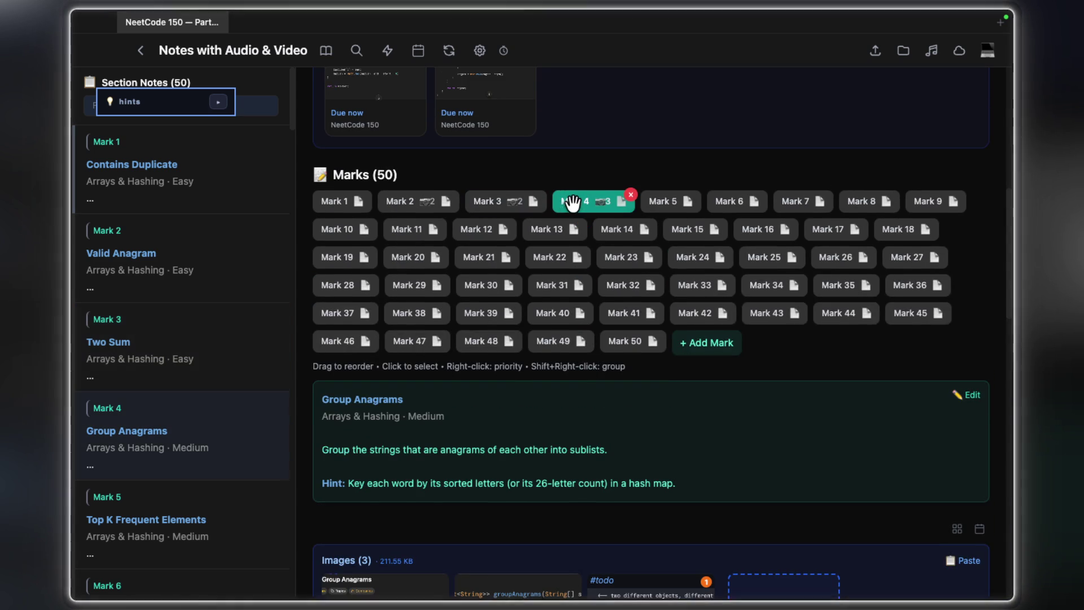
left_click(663, 201)
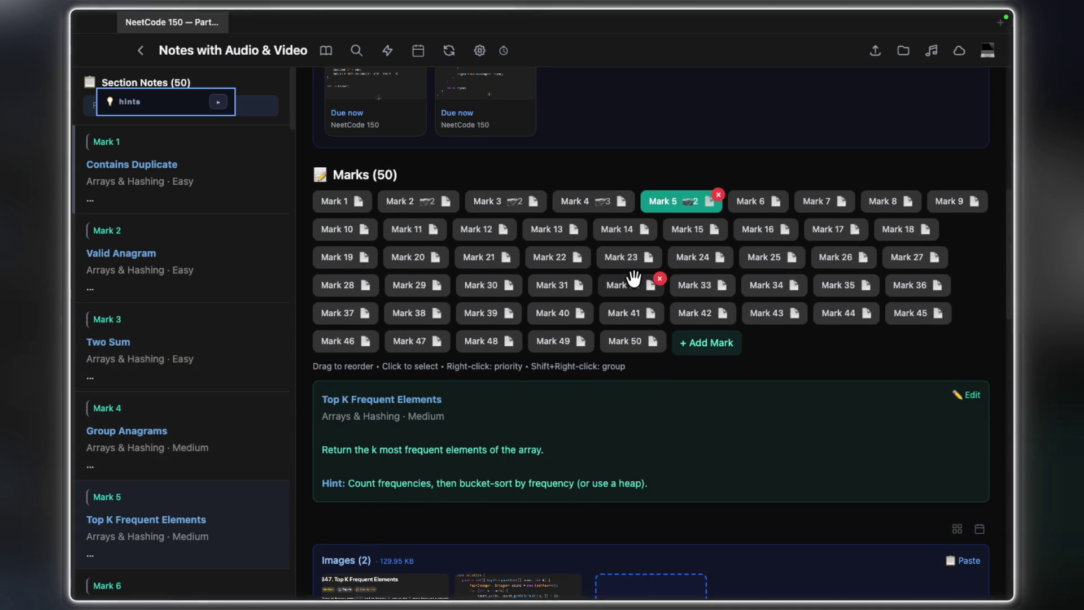
scroll(634, 280, "down", 5)
View Mark 5's first saved image full-size: the Top K Frequent Elements problem statement.
left_click(420, 242)
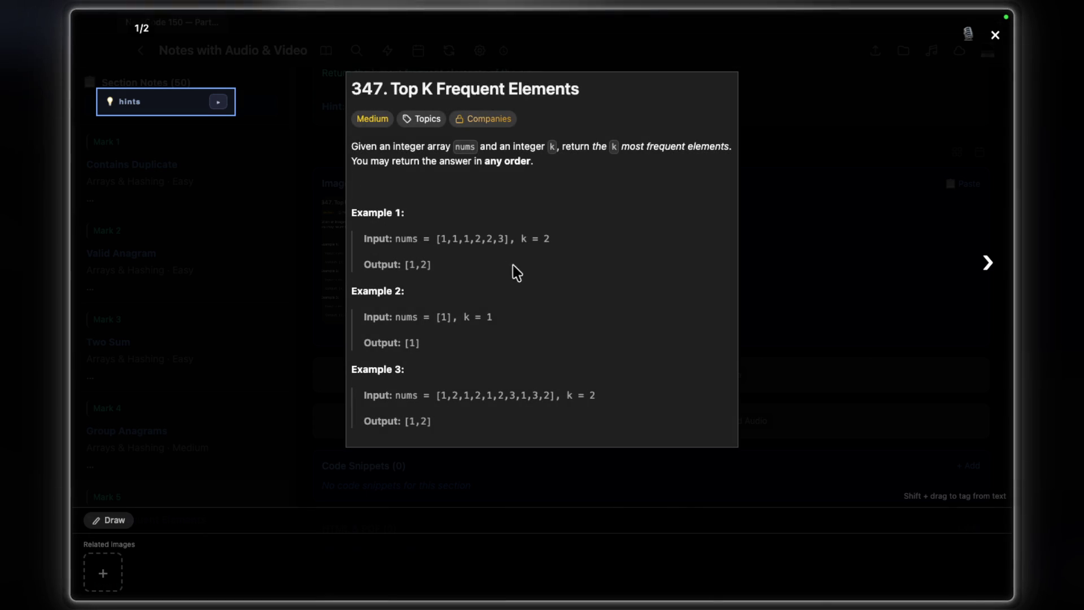
scroll(503, 212, "up", 3)
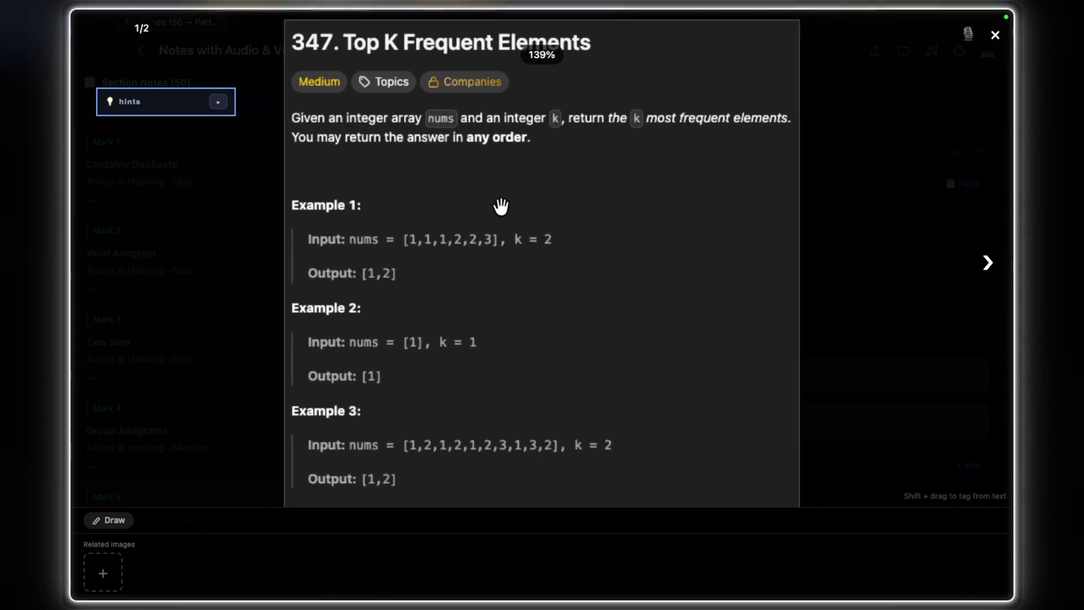
scroll(502, 212, "down", 2)
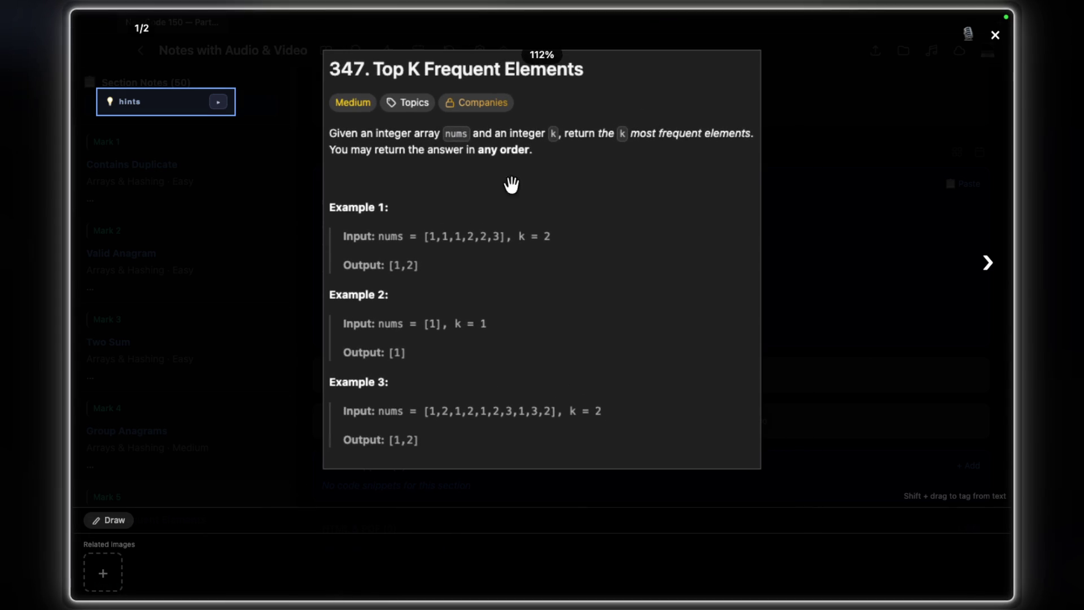
scroll(406, 162, "up", 2)
scroll(406, 160, "up", 1)
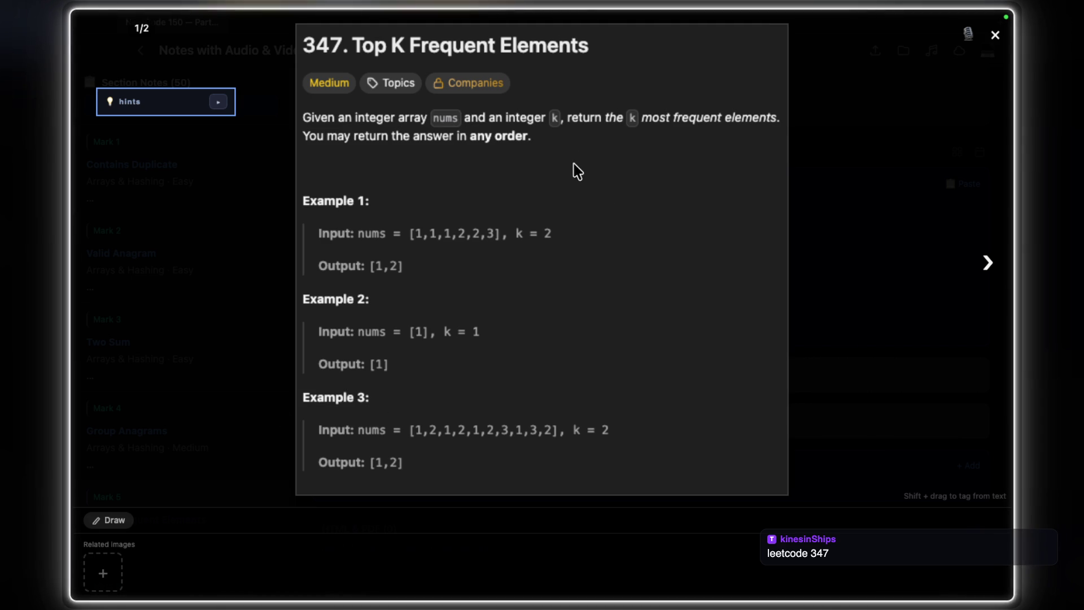
scroll(573, 144, "up", 1)
scroll(577, 147, "up", 1)
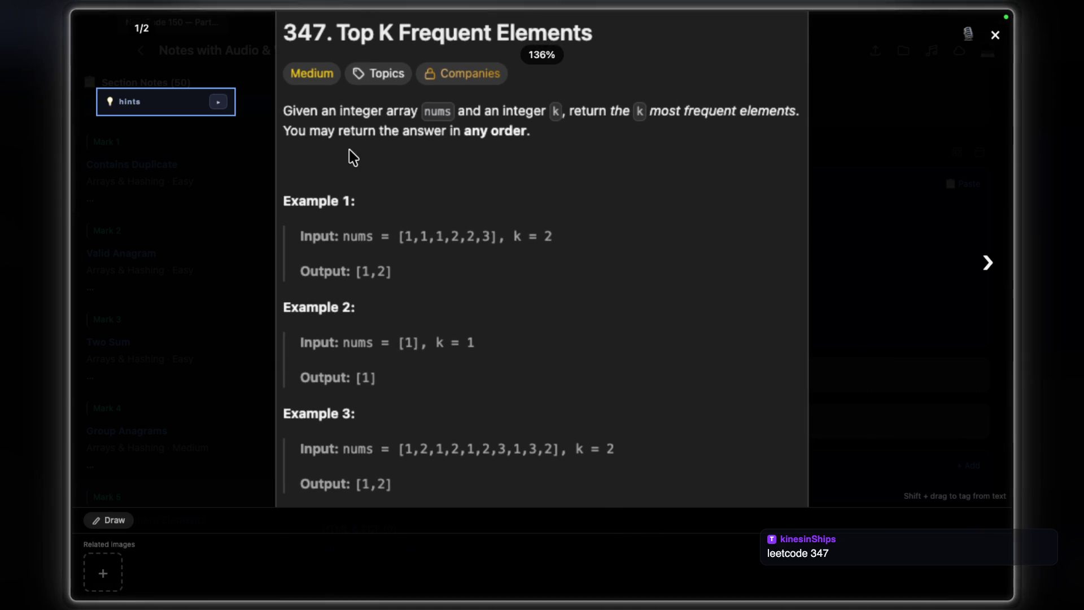